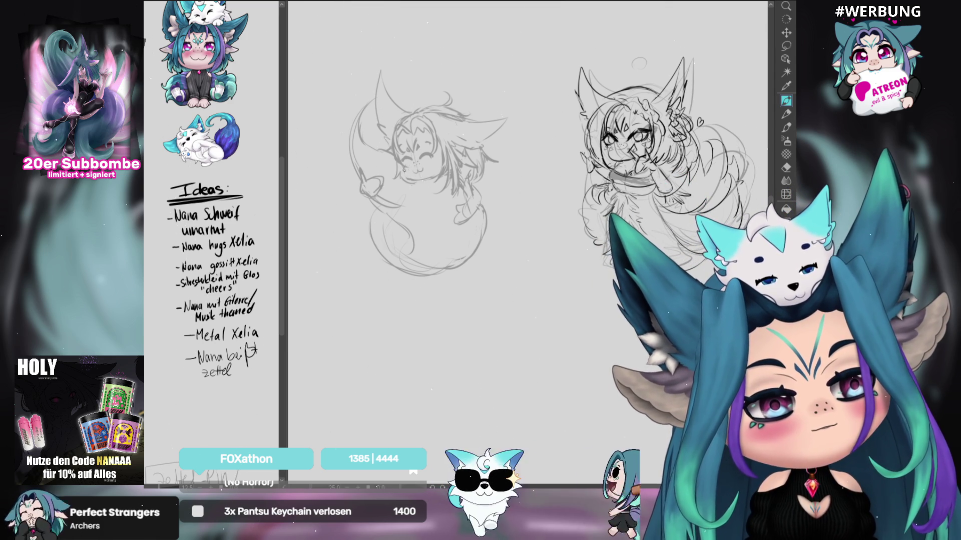
Step: Rotate the canvas view back and forth to a comfortable angle for drawing the face
drag(407, 175, 784, 103)
click(784, 102)
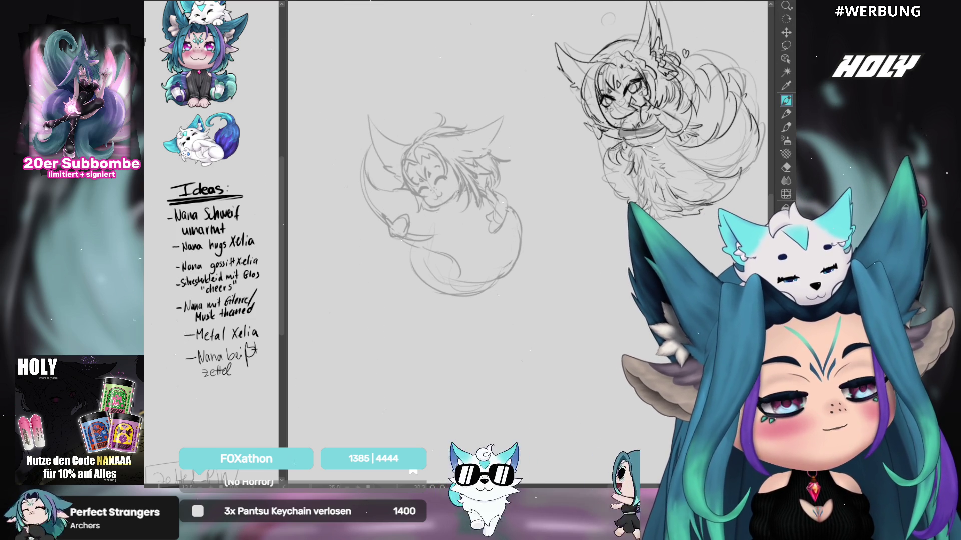
drag(584, 123, 505, 350)
drag(710, 243, 717, 82)
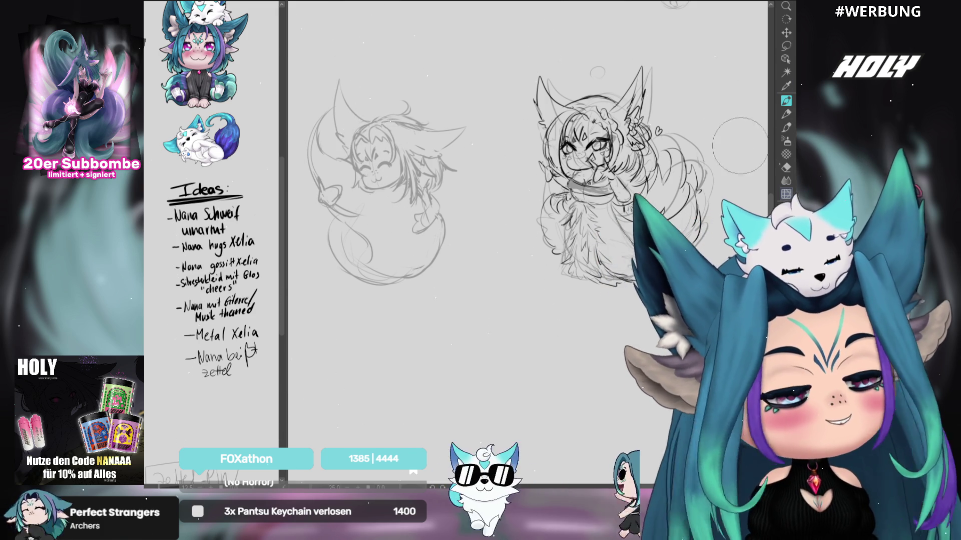
drag(715, 211, 740, 135)
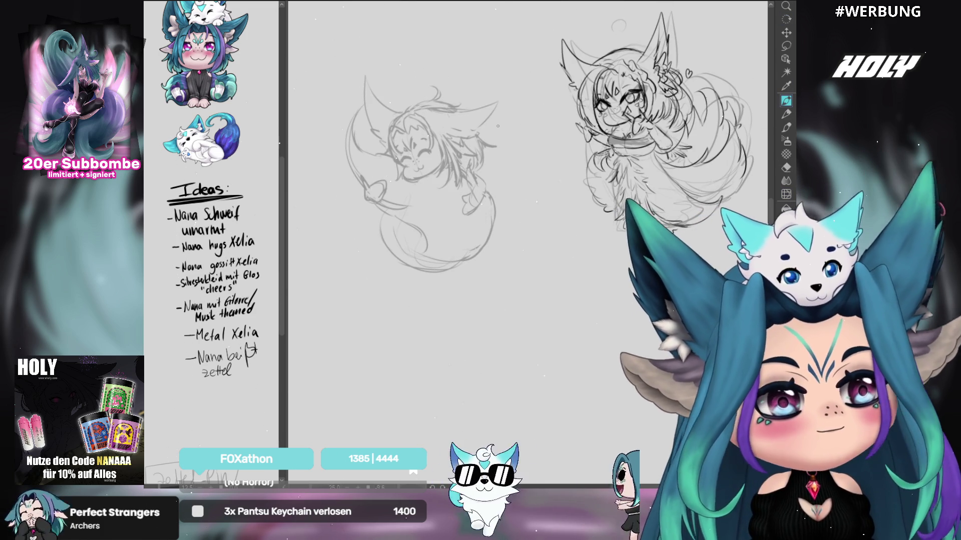
mouse_move(649, 190)
mouse_down()
mouse_move(641, 162)
mouse_move(580, 165)
mouse_up()
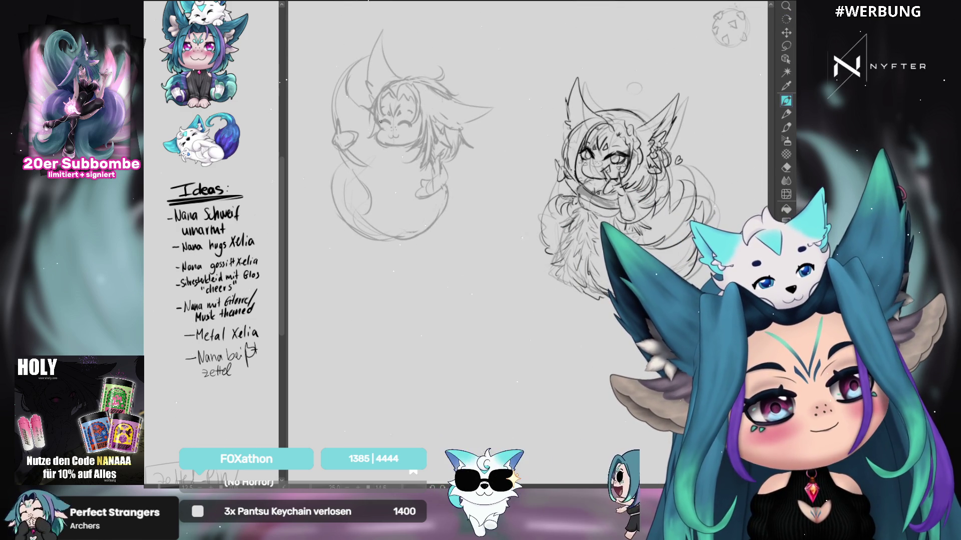
Step: Add short dark strokes along the chibi face's left side and lower cheek, undoing the extras
drag(372, 113, 368, 135)
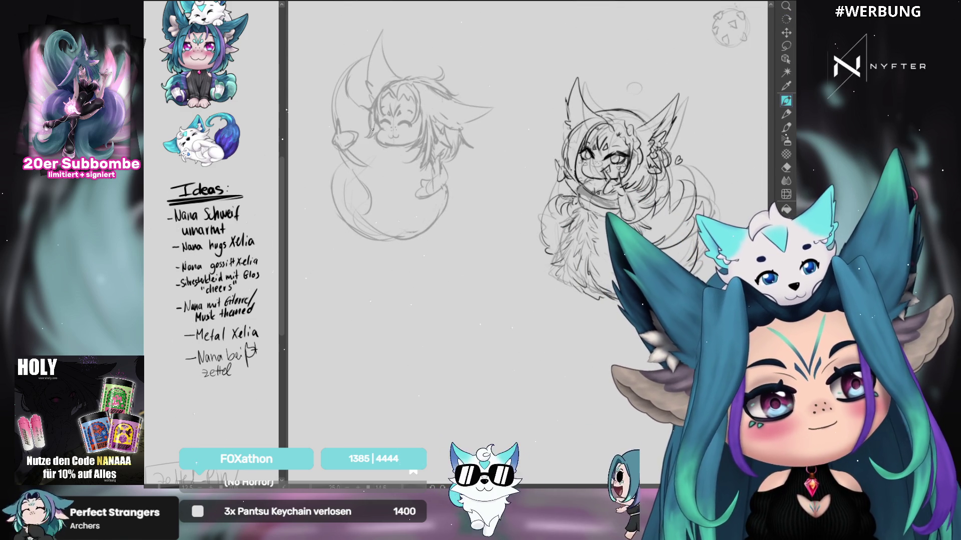
drag(365, 145, 376, 143)
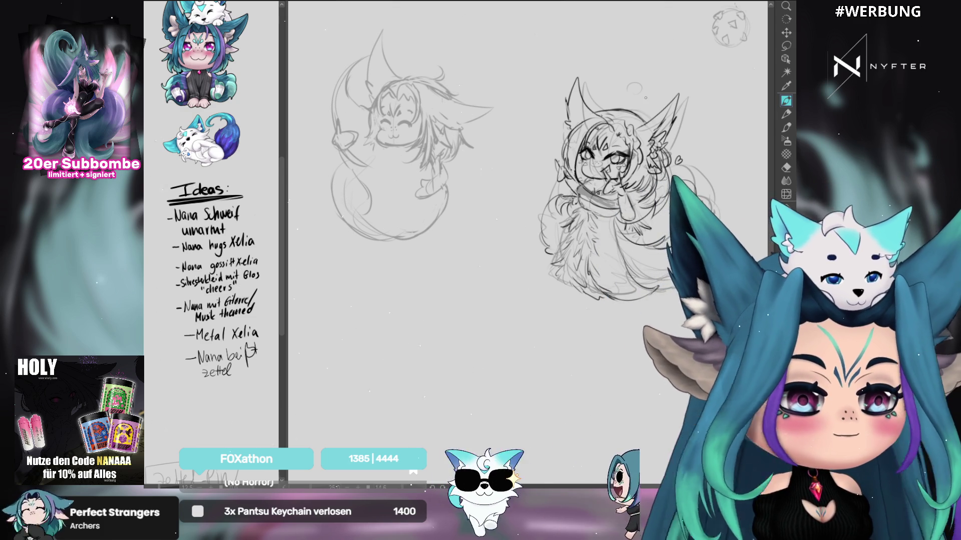
drag(380, 110, 372, 133)
key(ctrl+z)
key(ctrl+z)
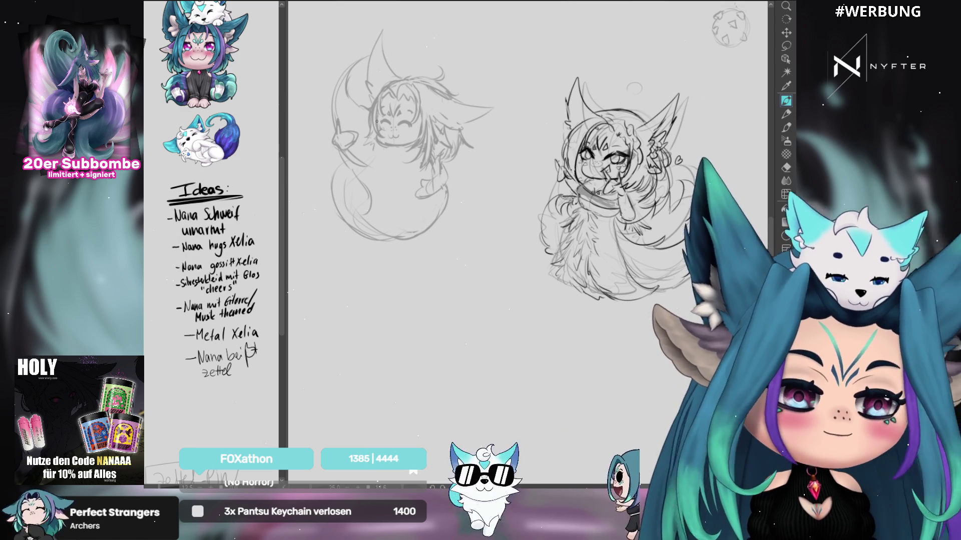
drag(384, 88, 358, 141)
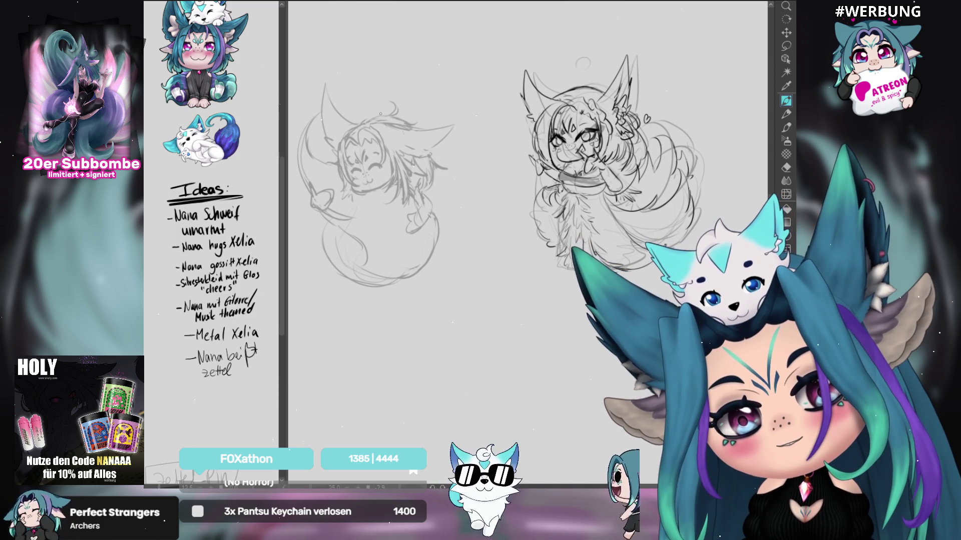
mouse_move(596, 321)
mouse_down()
mouse_move(610, 326)
mouse_move(626, 313)
mouse_up()
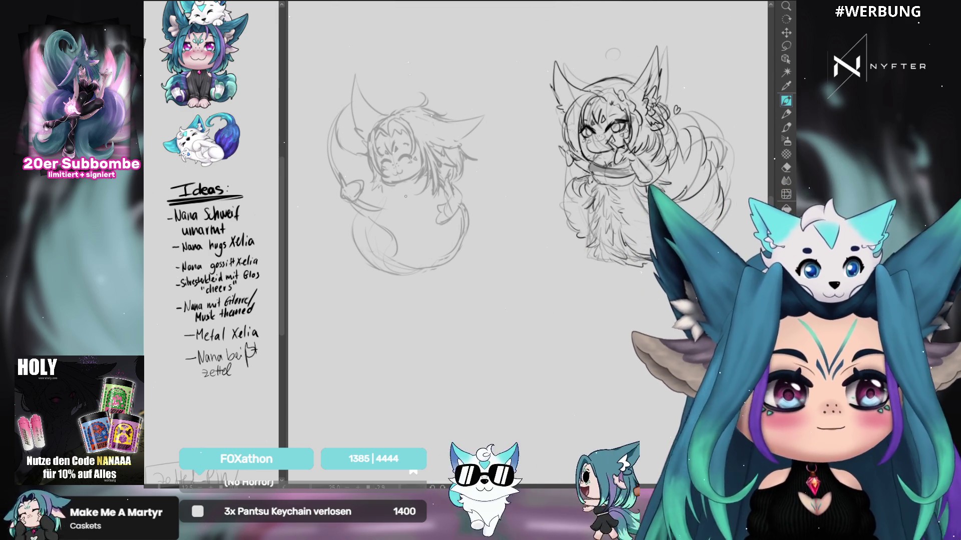
Step: Draw one short pencil stroke on the left, curled-up chibi sketch
drag(337, 205, 346, 216)
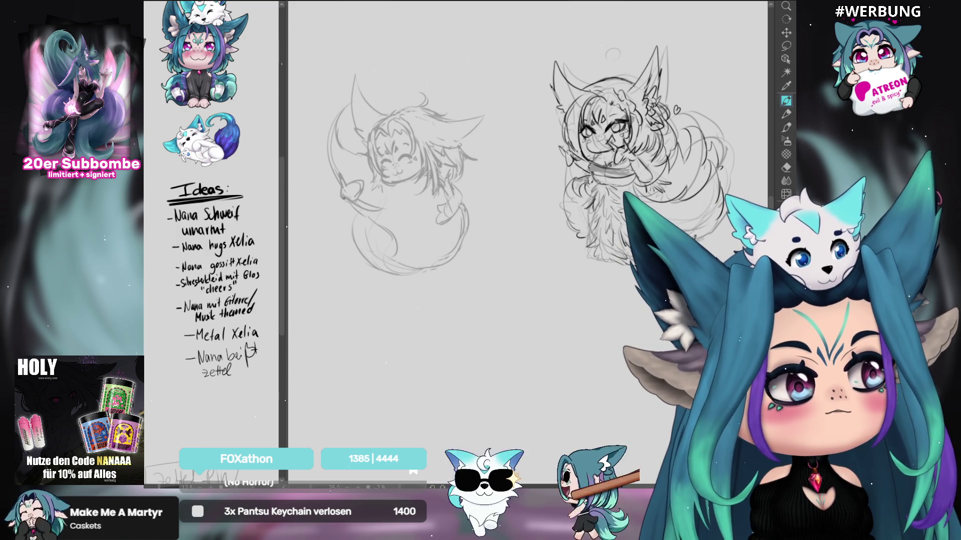
Step: Lasso the curled-up chibi, transform it upward with a slight tilt, then deselect
key(m)
mouse_move(350, 56)
mouse_down()
mouse_move(299, 160)
mouse_move(502, 122)
mouse_move(495, 70)
mouse_up()
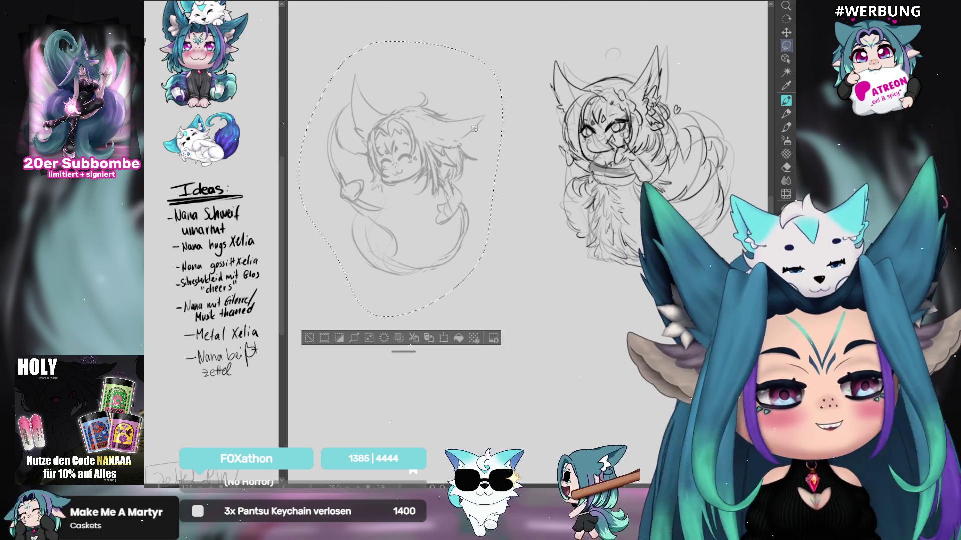
key(ctrl+t)
drag(475, 198, 475, 158)
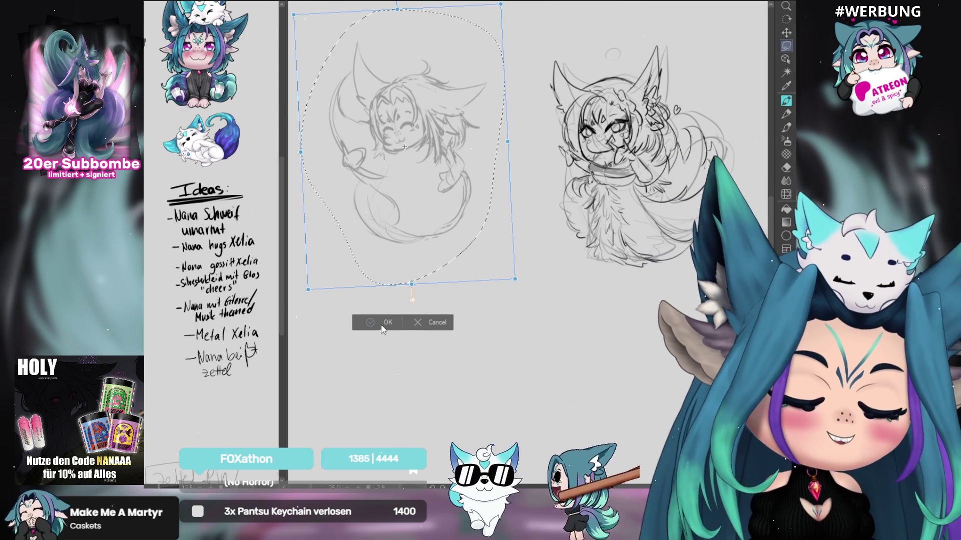
key(Return)
key(ctrl+d)
key(p)
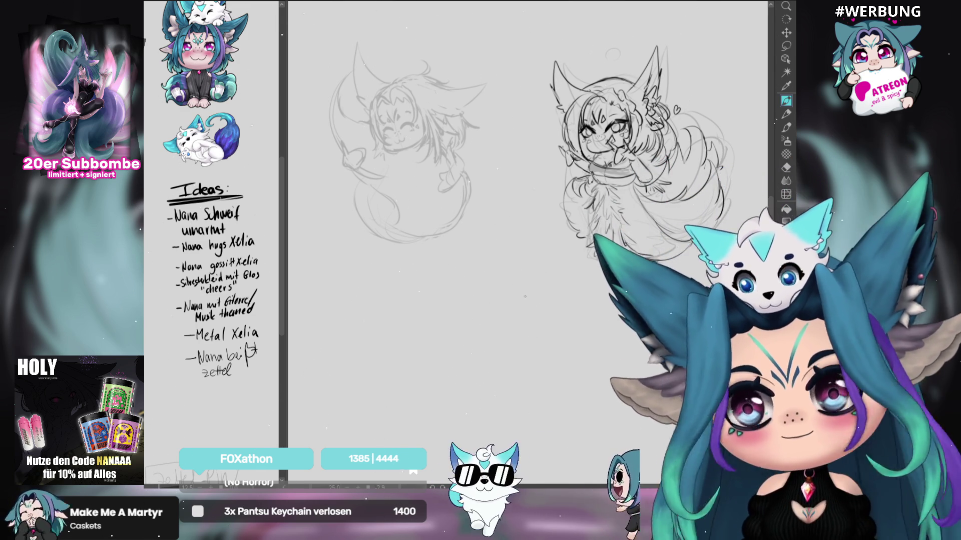
Step: Discard the earlier circle and rough head-and-body attempts in the empty lower canvas
mouse_move(498, 273)
mouse_down()
mouse_move(489, 228)
mouse_move(459, 230)
mouse_up()
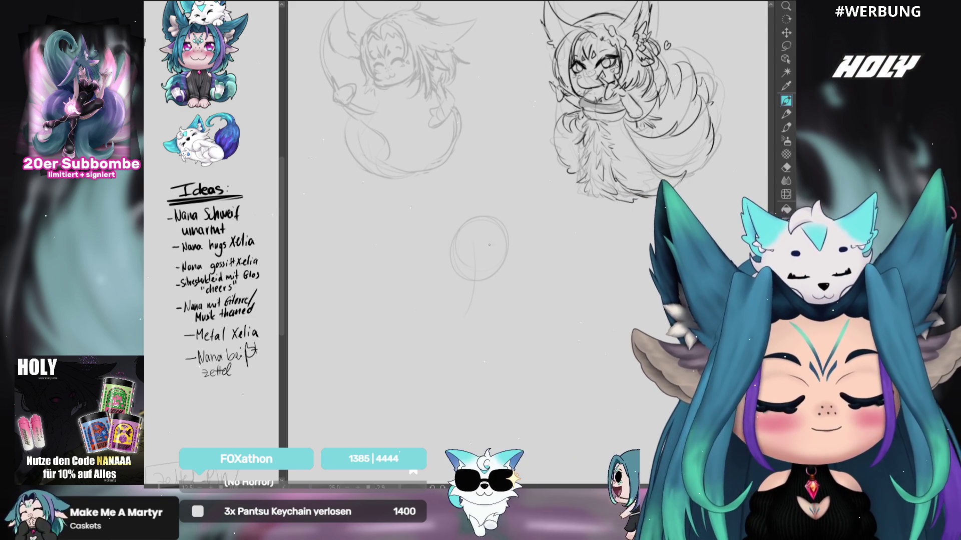
key(ctrl+z)
mouse_move(489, 244)
mouse_down()
mouse_move(495, 272)
mouse_move(457, 249)
mouse_move(511, 236)
mouse_up()
key(Delete)
drag(475, 281, 476, 317)
key(Delete)
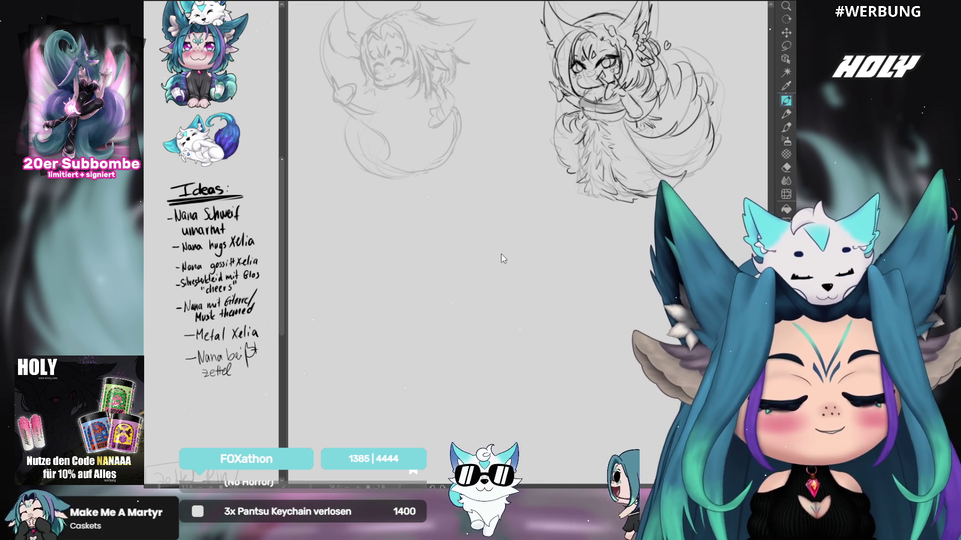
Step: Draw a new head circle, a small ellipse beside the body, a second leg and a left arm
mouse_move(503, 265)
mouse_down()
mouse_move(459, 231)
mouse_move(510, 239)
mouse_move(479, 270)
mouse_move(463, 334)
mouse_up()
mouse_move(539, 288)
mouse_down()
mouse_move(487, 302)
mouse_move(485, 336)
mouse_move(498, 355)
mouse_up()
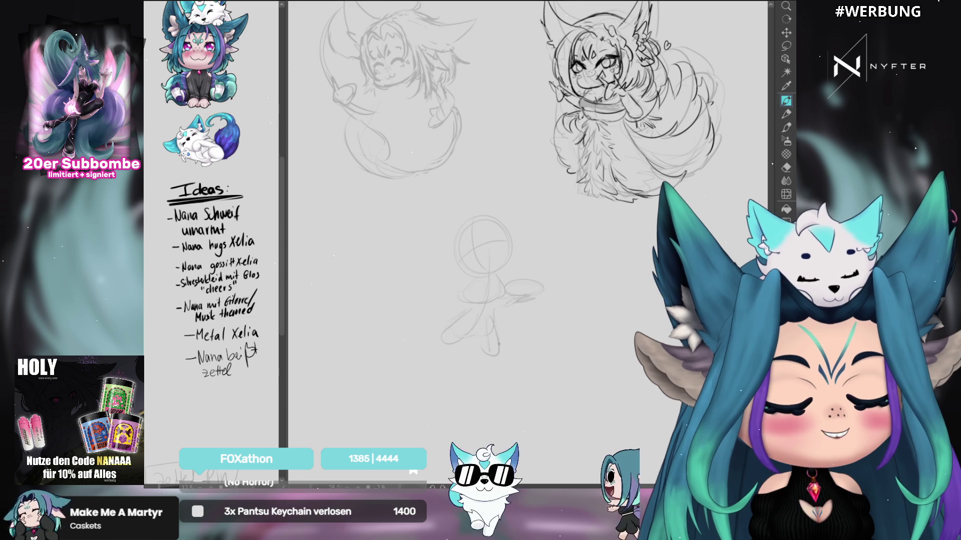
drag(487, 317, 484, 357)
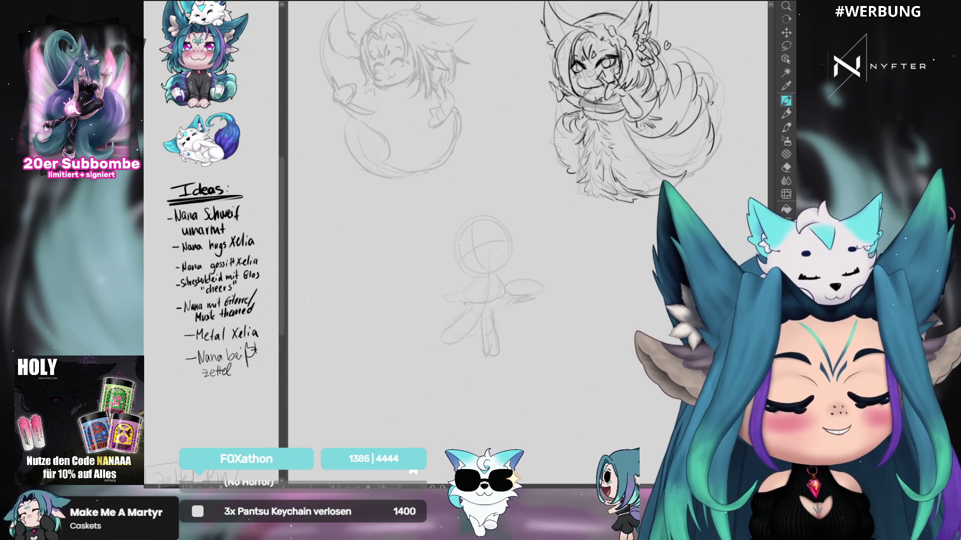
drag(476, 284, 445, 296)
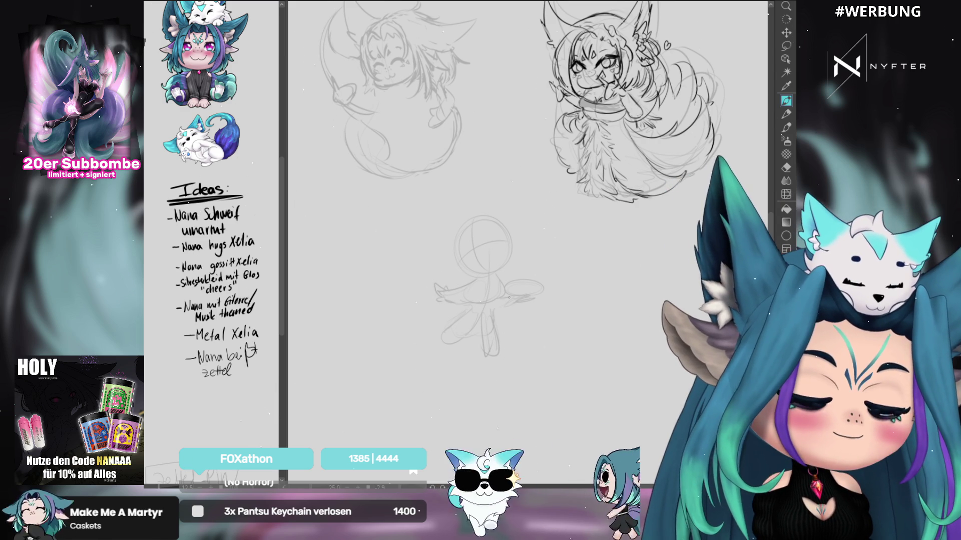
Step: Lasso the ellipse near the figure's hand and apply a transform to it
key(m)
mouse_move(511, 274)
mouse_down()
mouse_move(555, 305)
mouse_move(503, 276)
mouse_up()
key(ctrl+t)
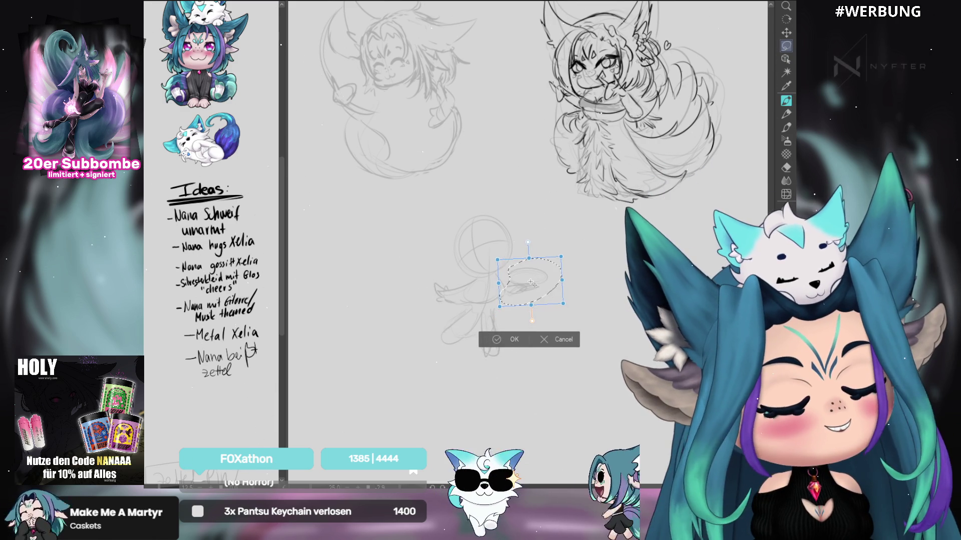
key(Return)
key(ctrl+d)
Step: Lasso the figure's left hand and rotate it to a new angle
mouse_move(477, 277)
mouse_down()
mouse_move(463, 311)
mouse_move(473, 274)
mouse_up()
key(ctrl+t)
drag(448, 324, 474, 303)
click(433, 350)
key(ctrl+d)
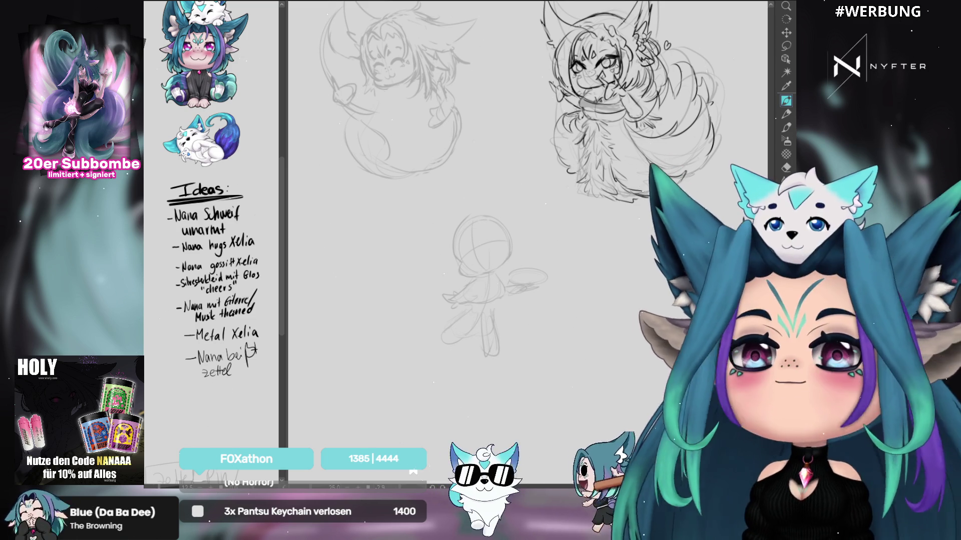
Step: Try several pointed tuft strokes above the sketch head, discarding each attempt
drag(536, 197, 534, 185)
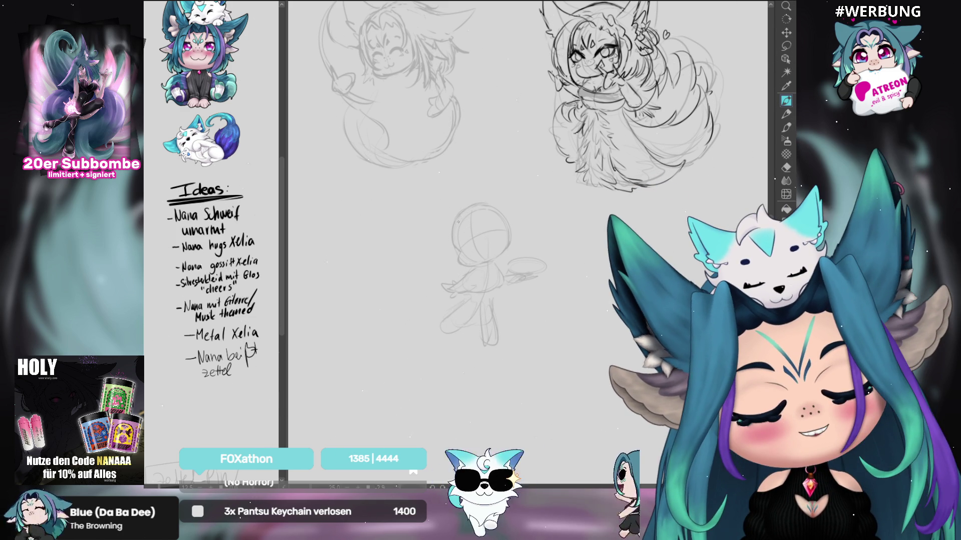
mouse_move(458, 206)
mouse_down()
mouse_move(480, 188)
mouse_move(511, 194)
mouse_move(510, 169)
mouse_move(512, 200)
mouse_move(508, 162)
mouse_move(511, 194)
mouse_move(509, 170)
mouse_up()
key(ctrl+z)
key(ctrl+z)
key(ctrl+z)
key(ctrl+z)
key(ctrl+z)
key(ctrl+z)
drag(509, 170, 512, 204)
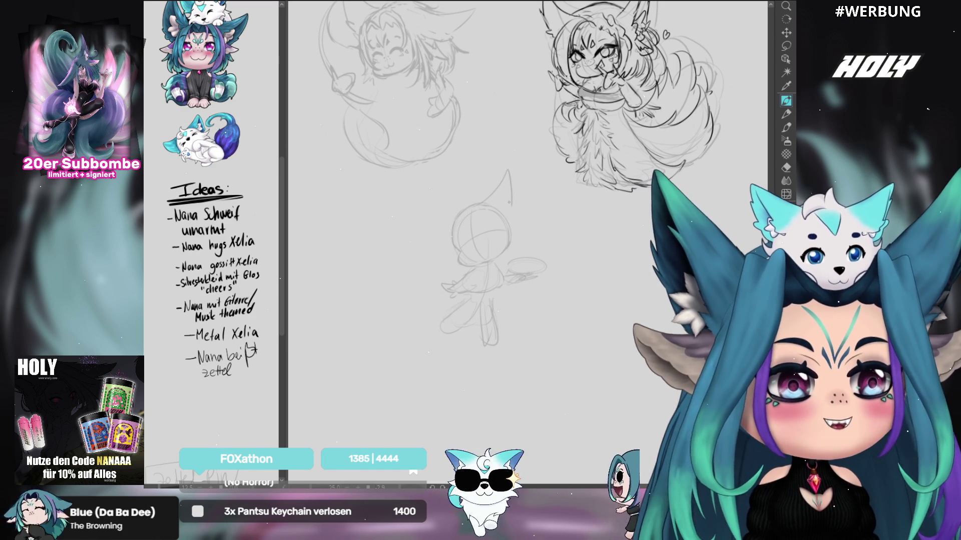
drag(520, 204, 503, 199)
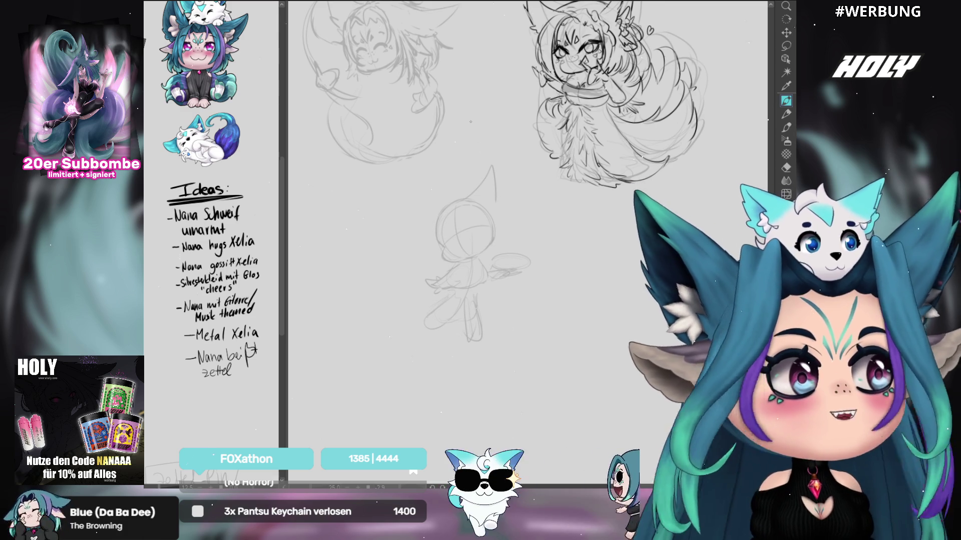
key(ctrl+z)
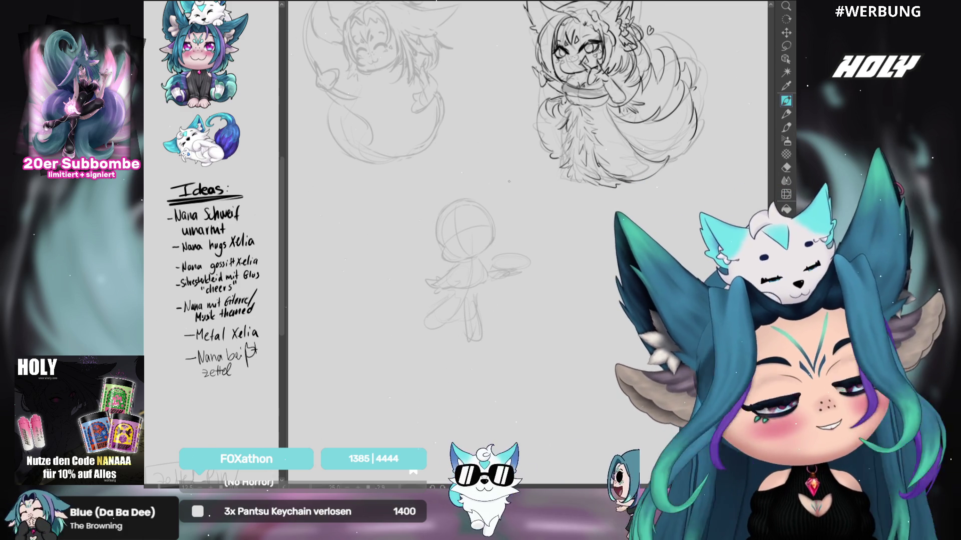
drag(477, 195, 496, 200)
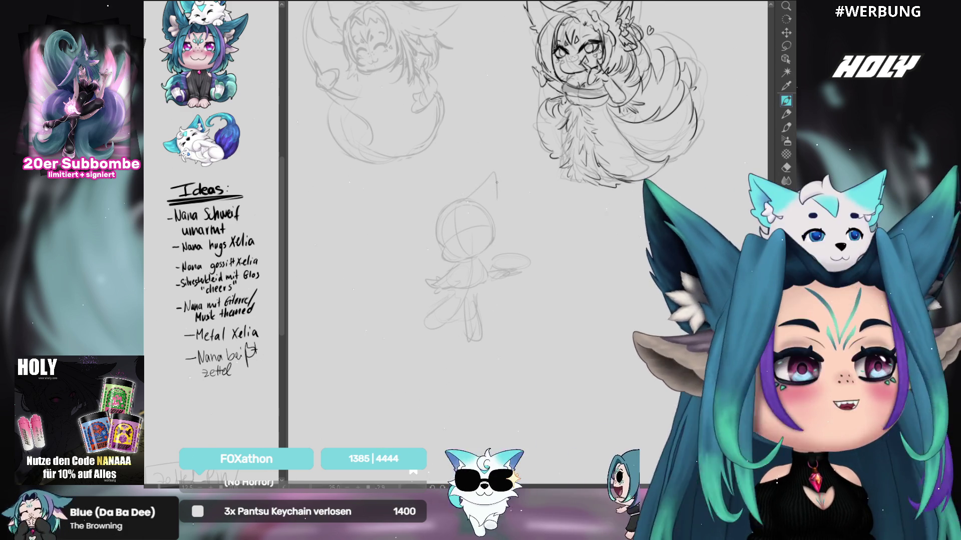
key(ctrl+z)
mouse_move(462, 199)
mouse_down()
mouse_move(493, 180)
mouse_move(496, 201)
mouse_move(478, 199)
mouse_move(484, 207)
mouse_up()
key(ctrl+z)
key(ctrl+z)
key(ctrl+z)
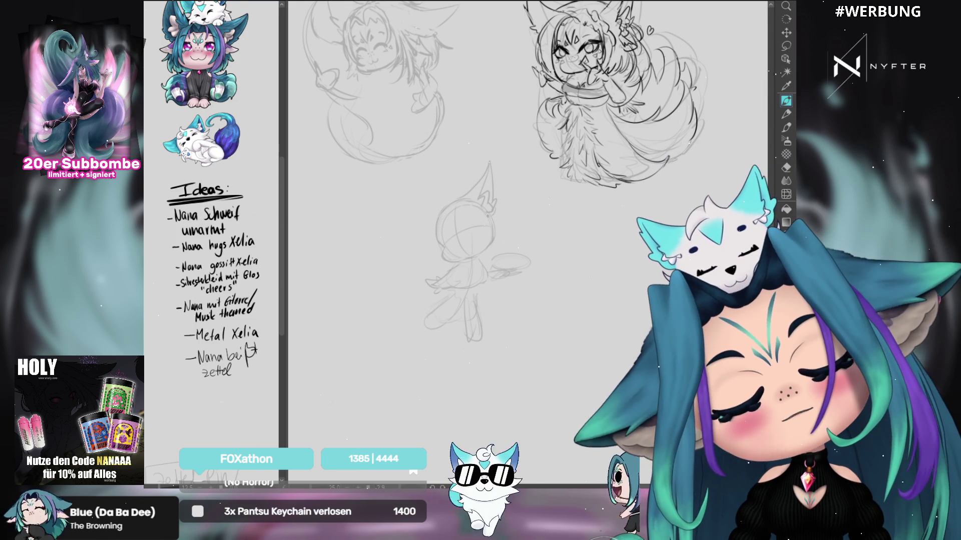
Step: Draw the pointed left ear beside the head and extend it out to a tip
drag(428, 224, 433, 254)
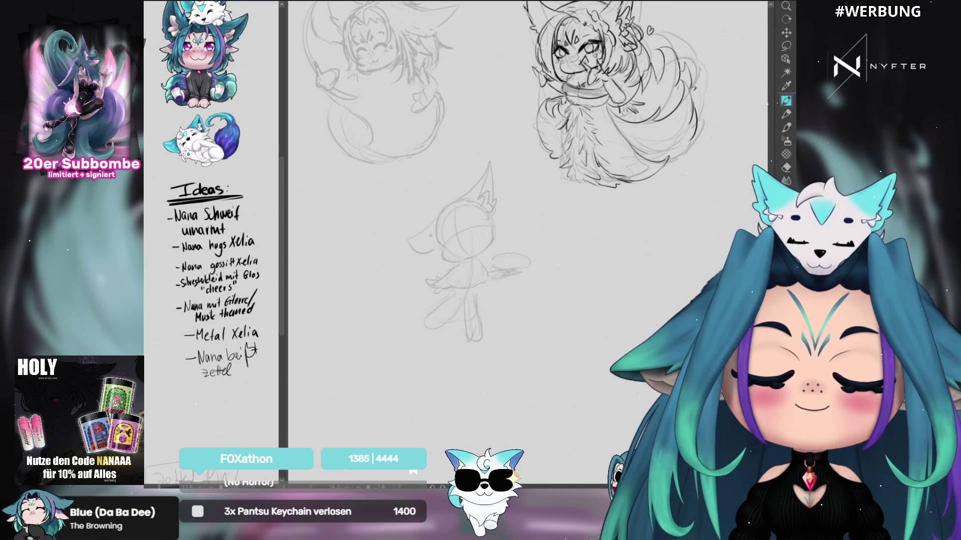
key(ctrl+z)
drag(442, 208, 412, 245)
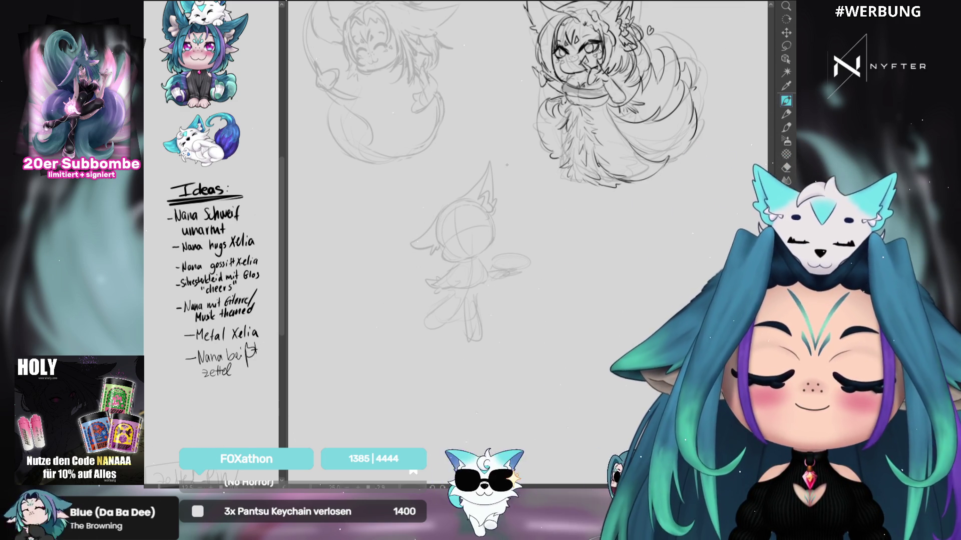
drag(418, 239, 414, 246)
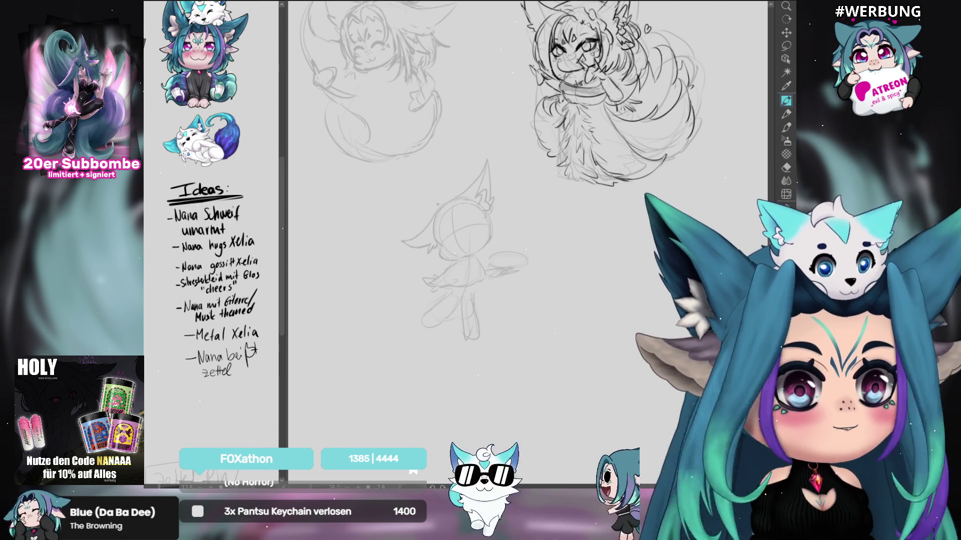
drag(642, 196, 618, 167)
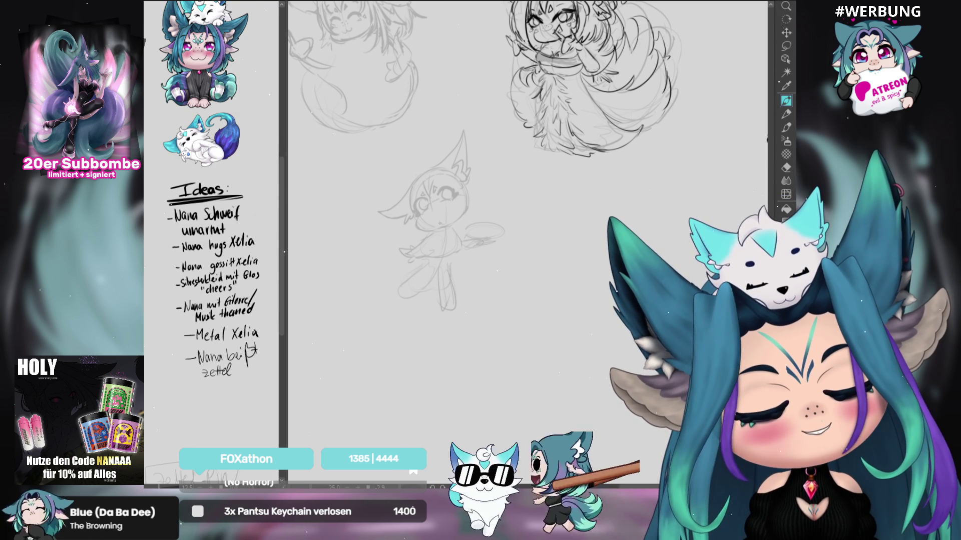
Step: Draw a small mouth stroke on the standing chibi's face
drag(435, 207, 441, 216)
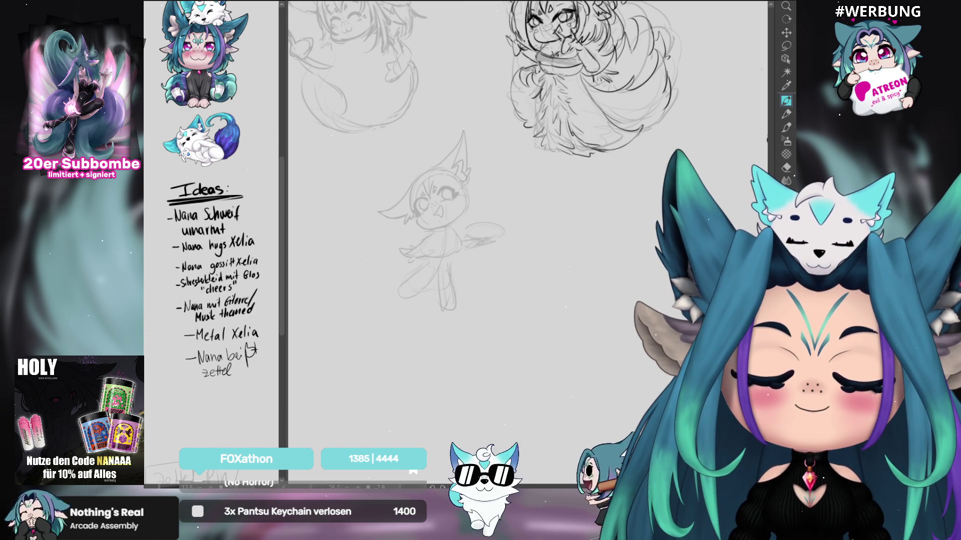
Step: Lasso and transform one of the chibi's eyes, then add a stroke to its right ear
key(m)
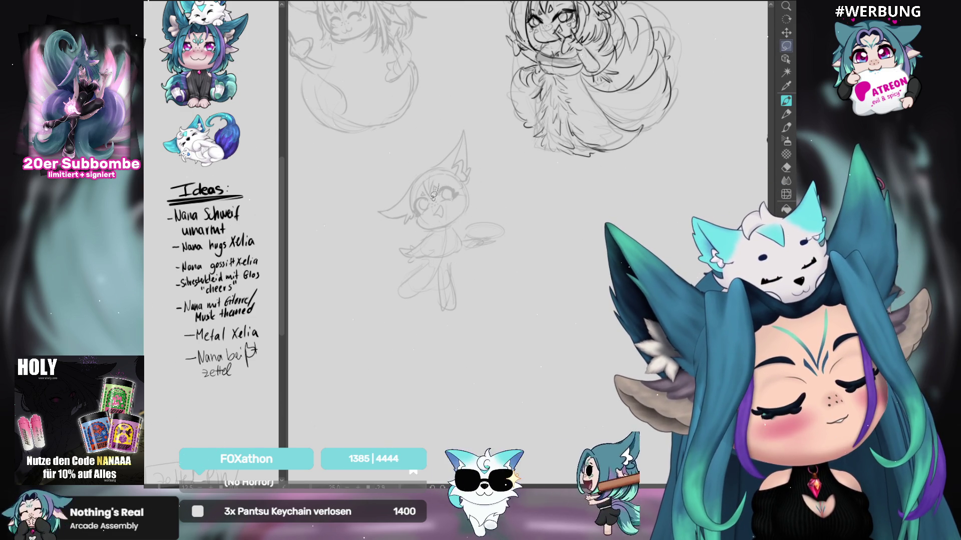
mouse_move(428, 193)
mouse_down()
mouse_move(416, 175)
mouse_move(442, 189)
mouse_up()
key(ctrl+t)
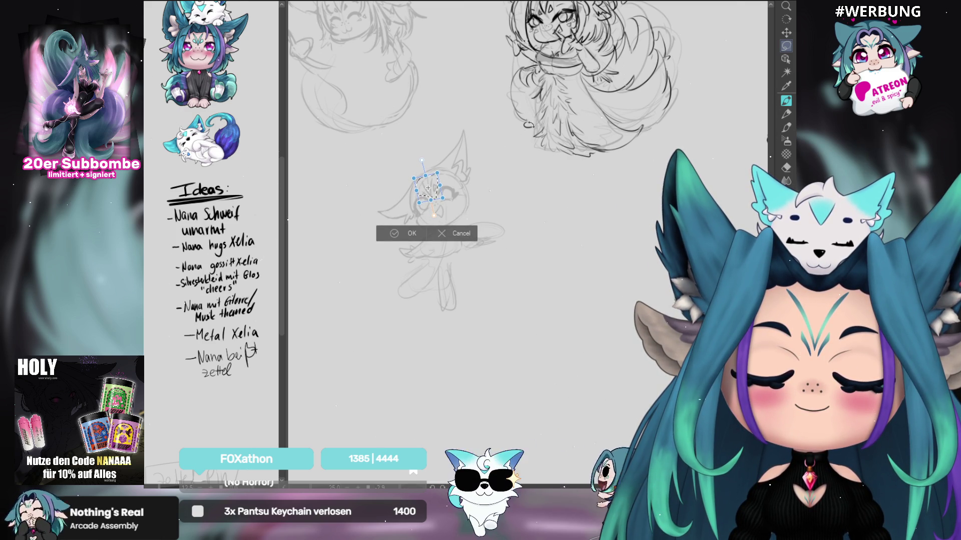
click(409, 234)
click(787, 101)
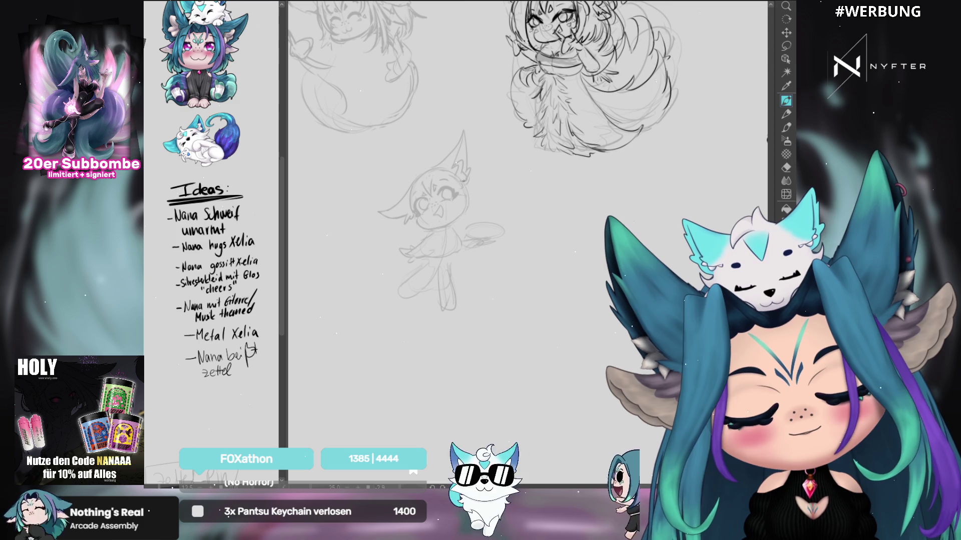
drag(470, 184, 468, 197)
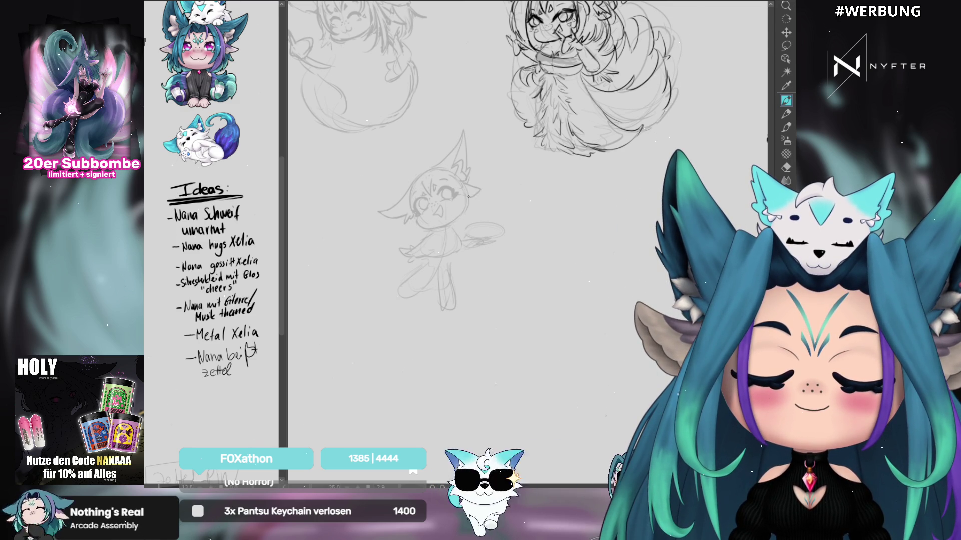
Step: Try and discard a left-cheek mark, then draw hair strands on top and right of the head
drag(412, 220, 419, 230)
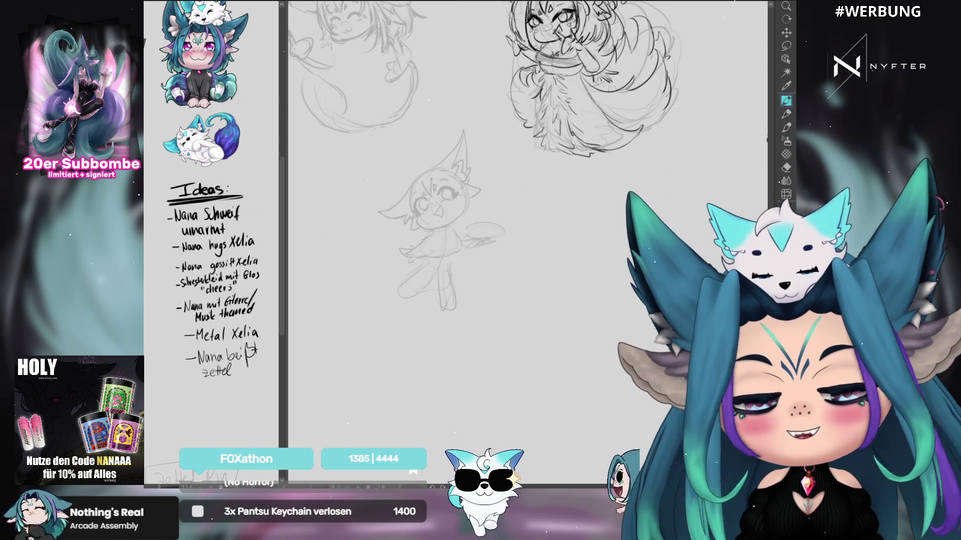
key(ctrl+z)
drag(408, 220, 415, 234)
key(ctrl+z)
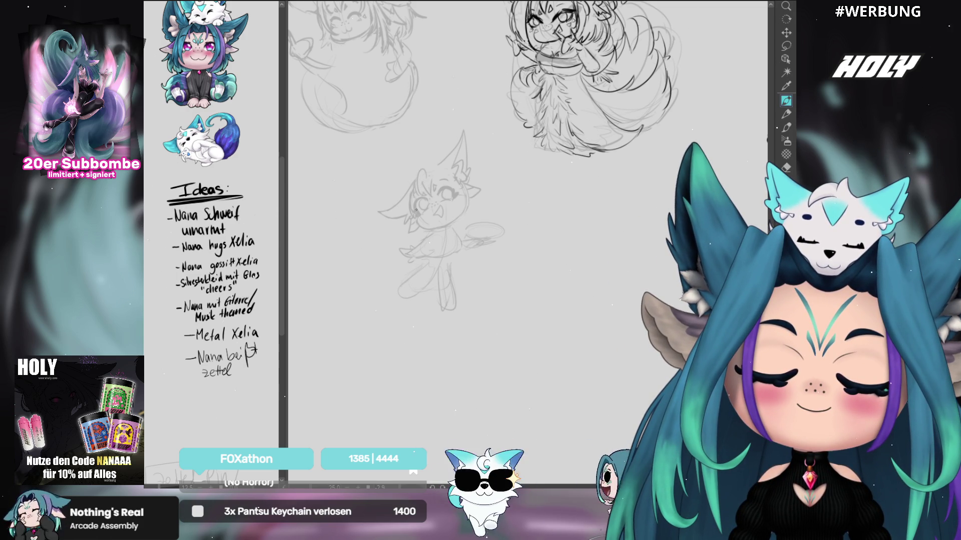
drag(429, 172, 438, 167)
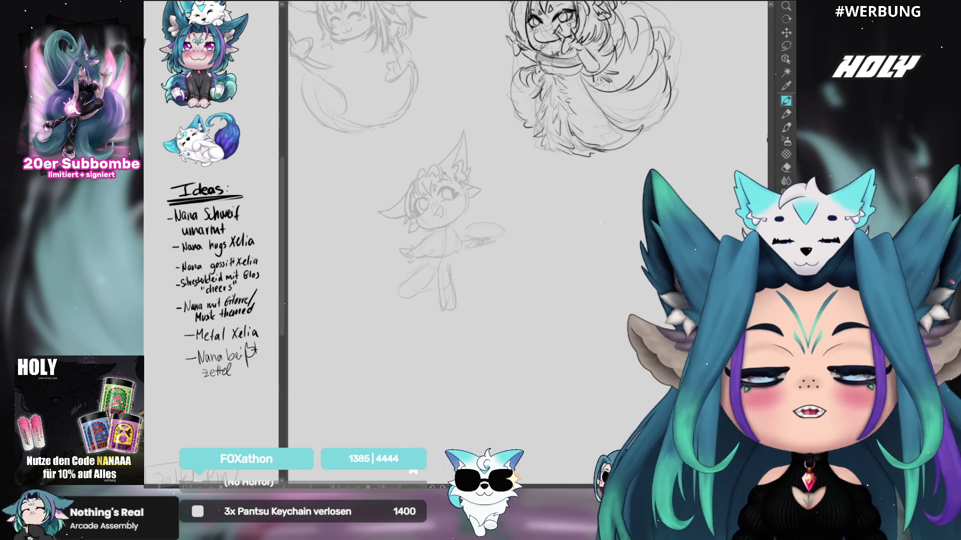
drag(464, 191, 466, 219)
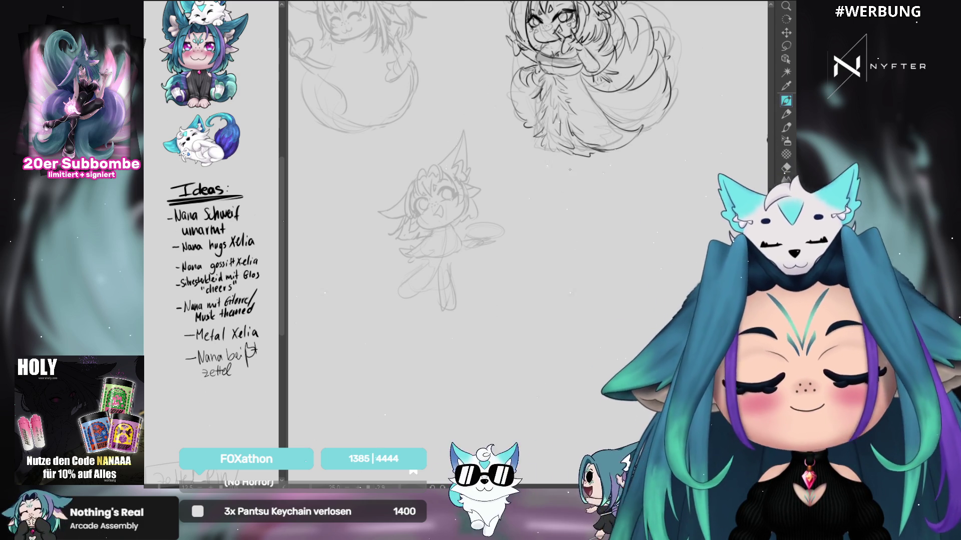
scroll(528, 156, down, 2)
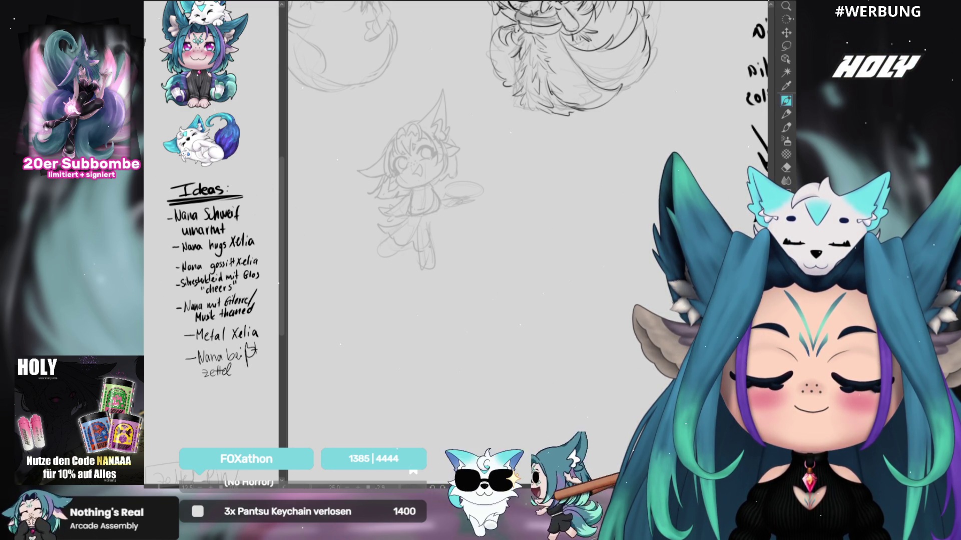
drag(440, 230, 486, 263)
drag(590, 255, 481, 256)
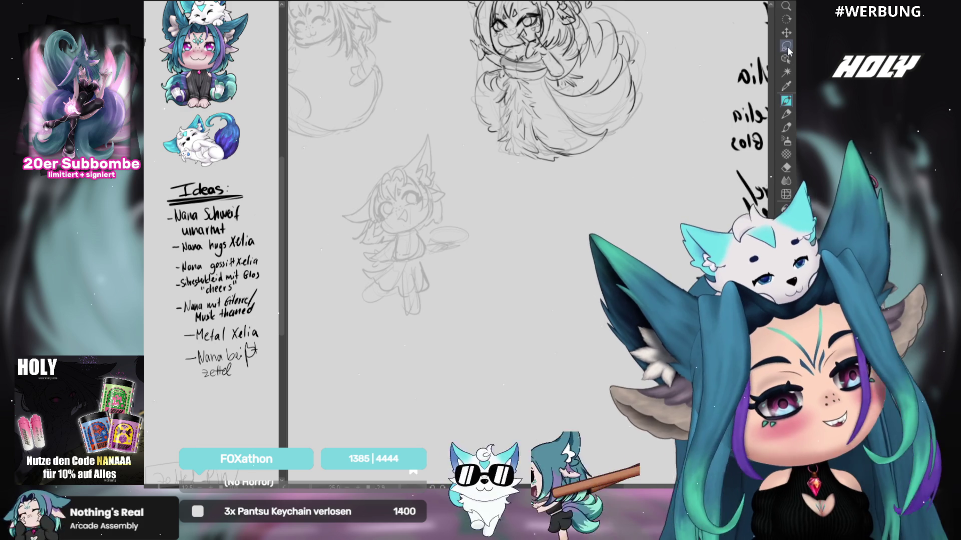
Step: Transform the small chibi sketch up-left to its new spot, then recentre the view on both sketches
mouse_move(480, 150)
mouse_down()
mouse_move(465, 205)
mouse_move(476, 254)
mouse_move(424, 285)
mouse_move(524, 239)
mouse_up()
scroll(477, 254, down, 3)
key(ctrl+t)
mouse_move(551, 343)
mouse_down()
mouse_move(468, 189)
mouse_move(453, 129)
mouse_move(442, 151)
mouse_up()
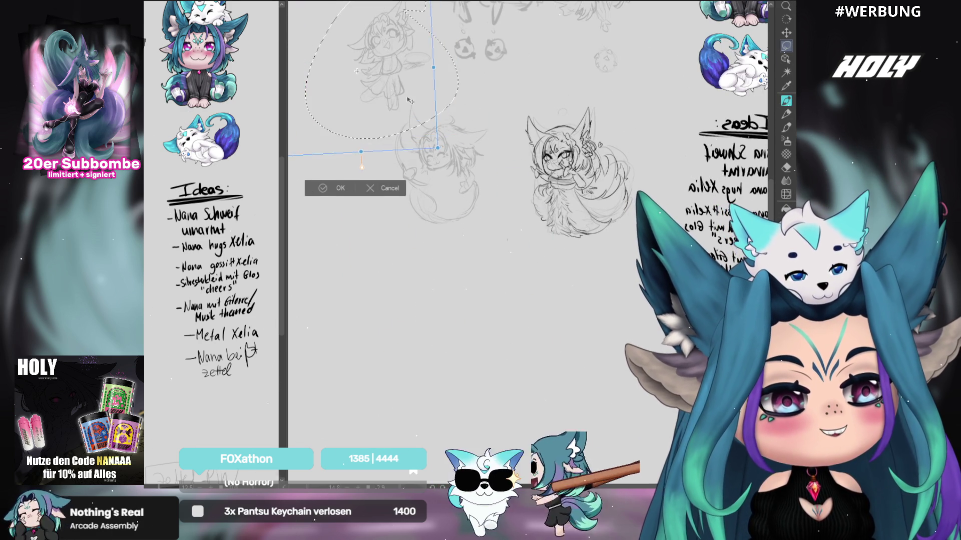
key(Return)
drag(591, 190, 559, 160)
scroll(549, 184, up, 2)
drag(544, 205, 589, 232)
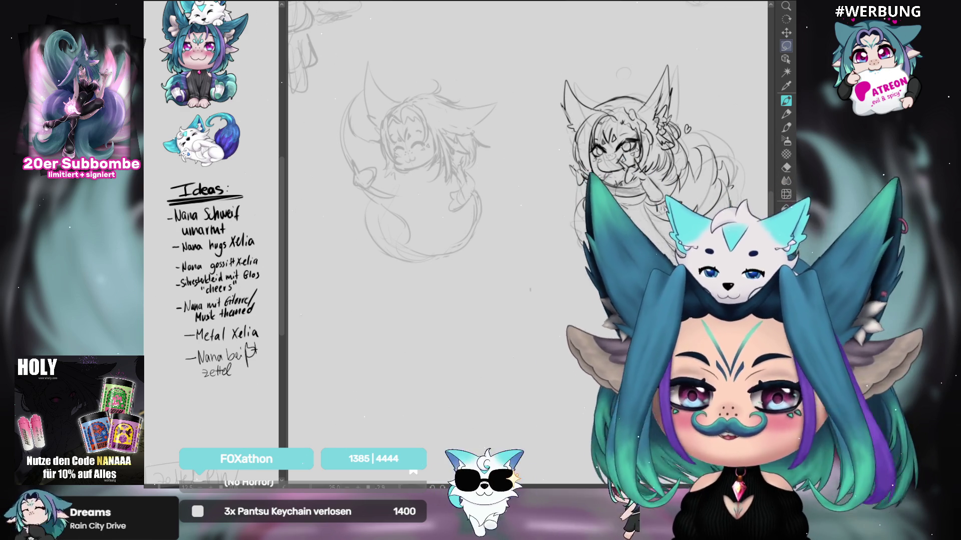
Step: Nudge the canvas view to reframe the two chibi sketches
drag(556, 214, 571, 207)
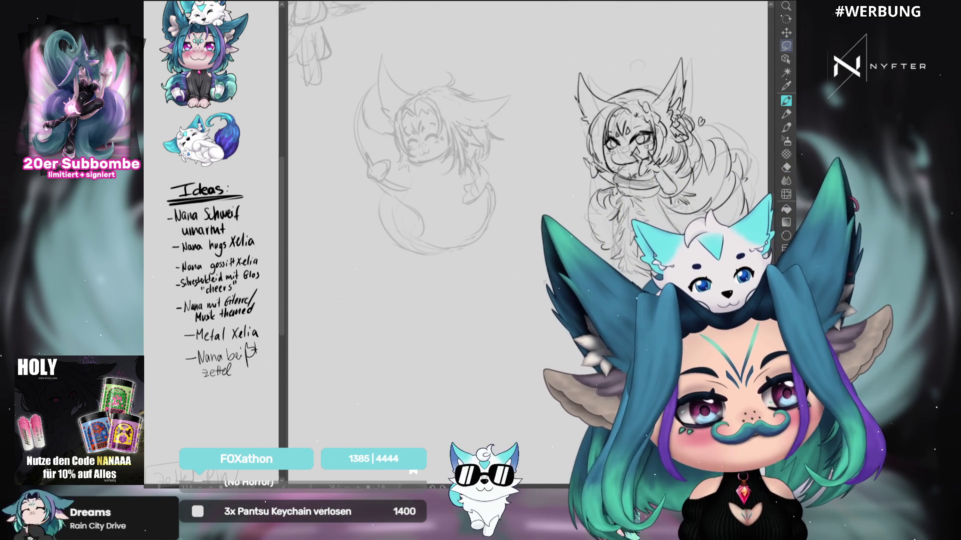
click(786, 101)
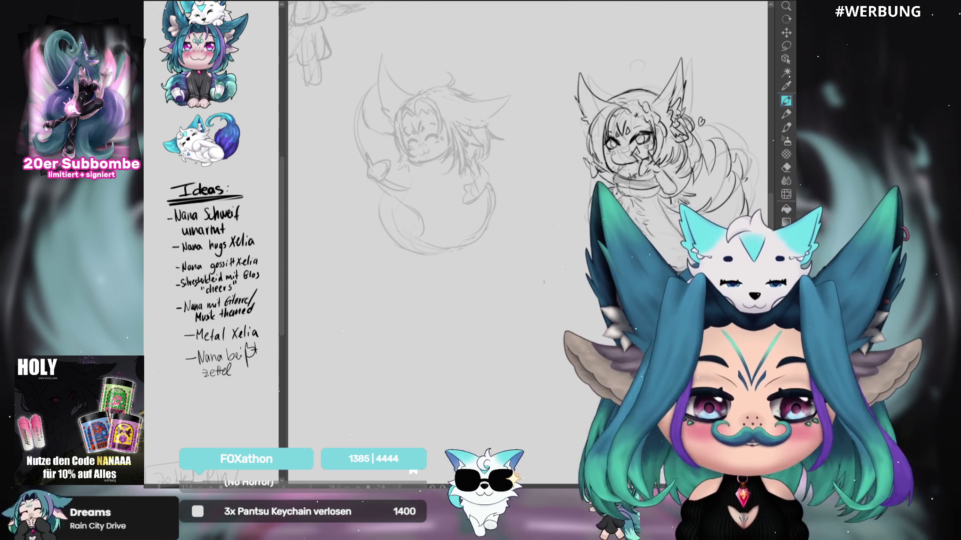
Step: Try several times to ink a curved line on the curled-up chibi's face, undoing each attempt
mouse_move(542, 243)
mouse_down()
mouse_move(513, 229)
mouse_move(544, 224)
mouse_up()
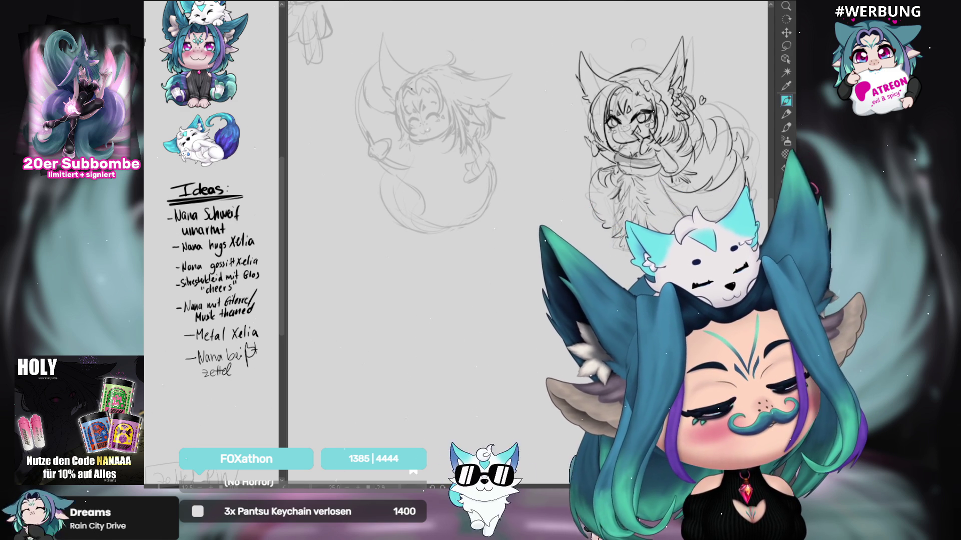
mouse_move(414, 90)
mouse_down()
mouse_move(410, 123)
mouse_move(420, 105)
mouse_up()
key(ctrl+z)
key(ctrl+z)
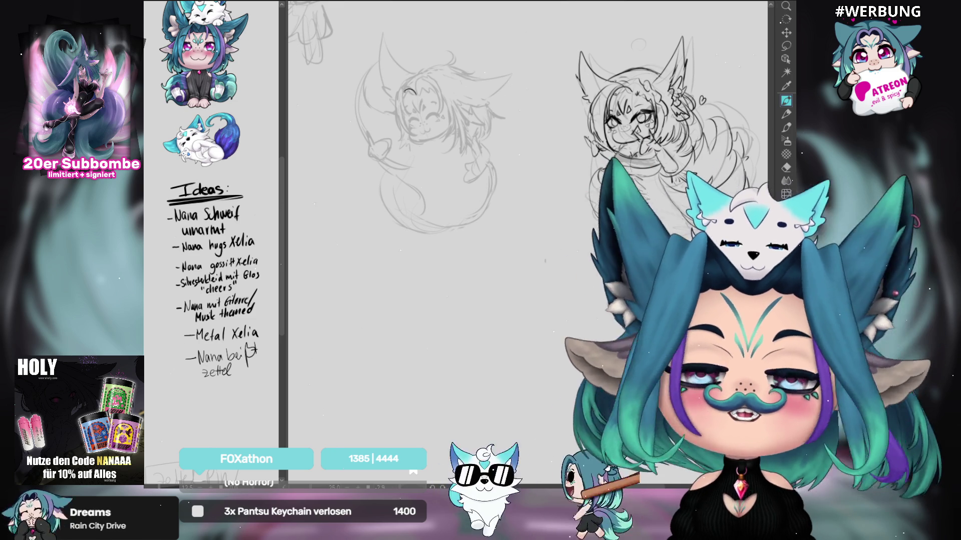
key(ctrl+z)
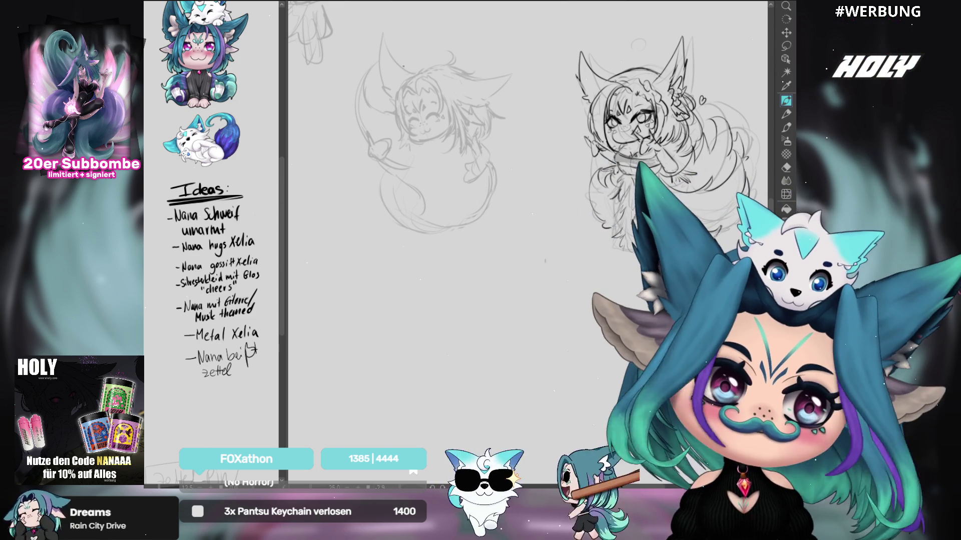
mouse_move(414, 84)
mouse_down()
mouse_move(405, 95)
mouse_move(410, 117)
mouse_up()
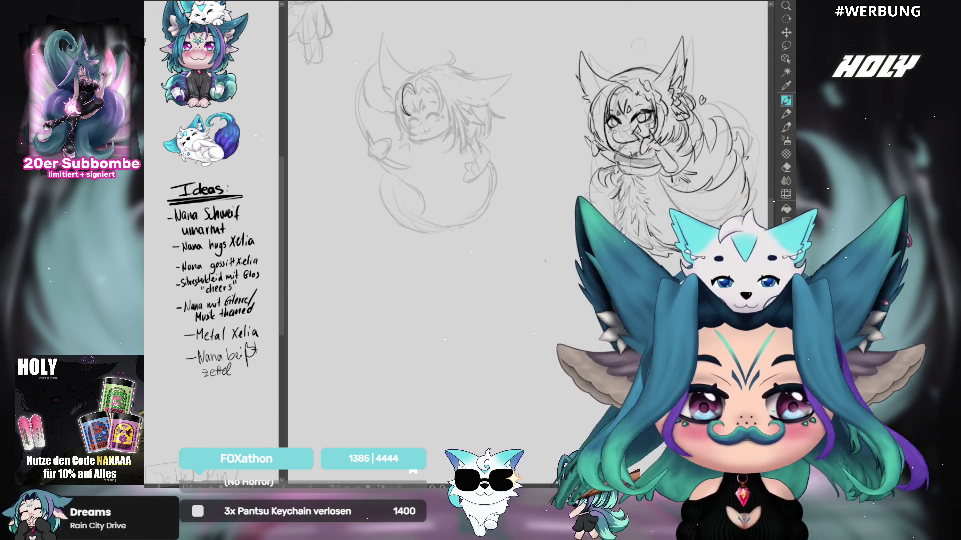
key(ctrl+z)
drag(413, 85, 408, 114)
key(ctrl+z)
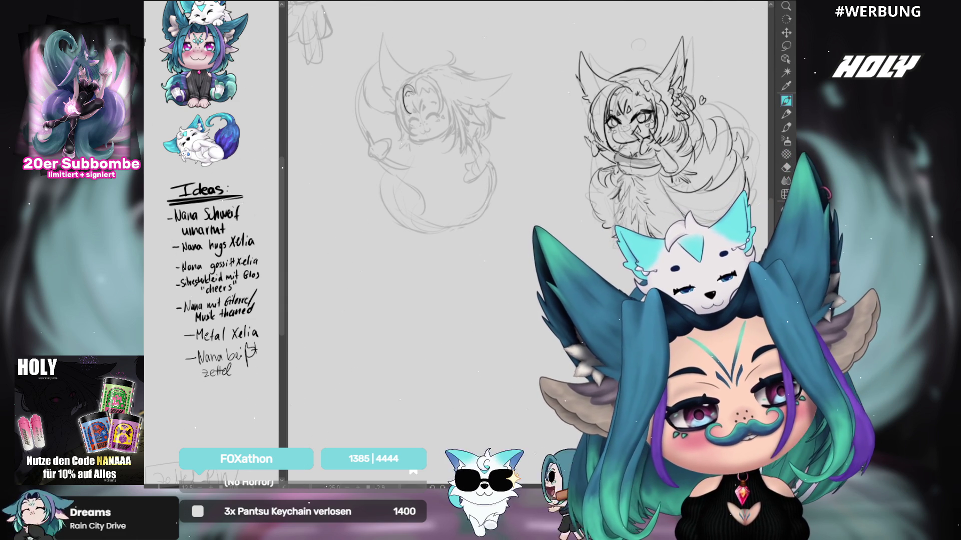
key(ctrl+z)
mouse_move(414, 85)
mouse_down()
mouse_move(408, 114)
mouse_move(404, 98)
mouse_move(398, 111)
mouse_move(406, 118)
mouse_up()
key(ctrl+z)
key(ctrl+z)
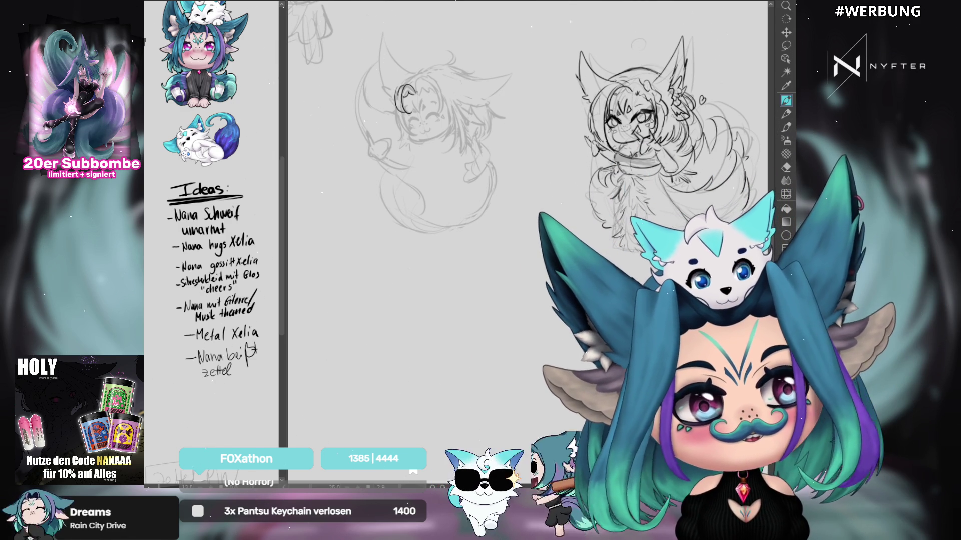
key(ctrl+z)
mouse_move(400, 88)
mouse_down()
mouse_move(403, 117)
mouse_move(437, 111)
mouse_up()
key(ctrl+z)
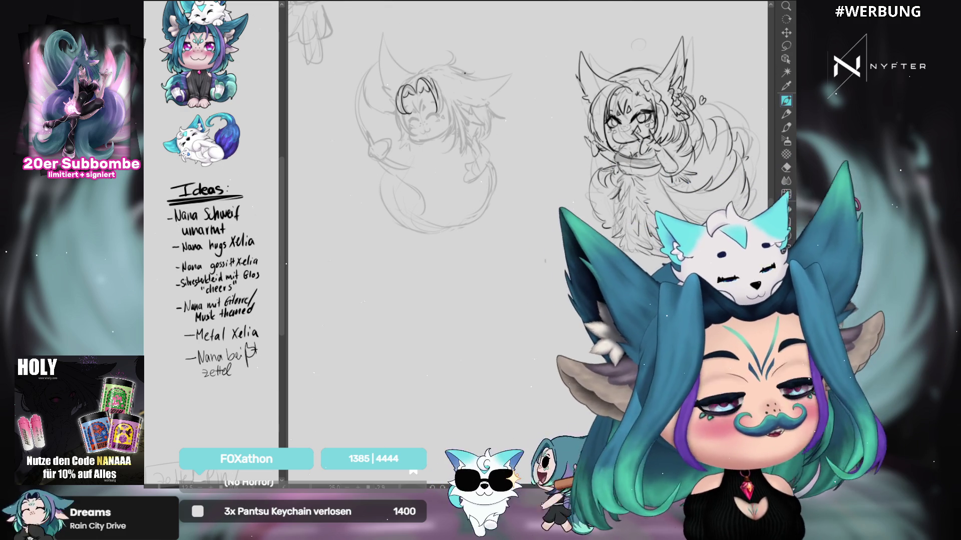
Step: Reframe the sketches and draw the right edge of the chibi's face
drag(500, 250, 515, 245)
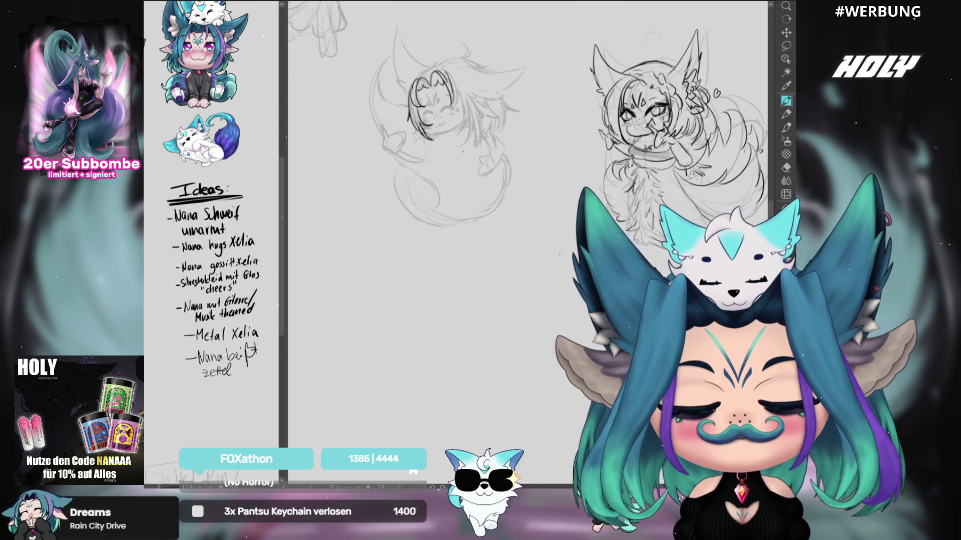
scroll(528, 113, down, 1)
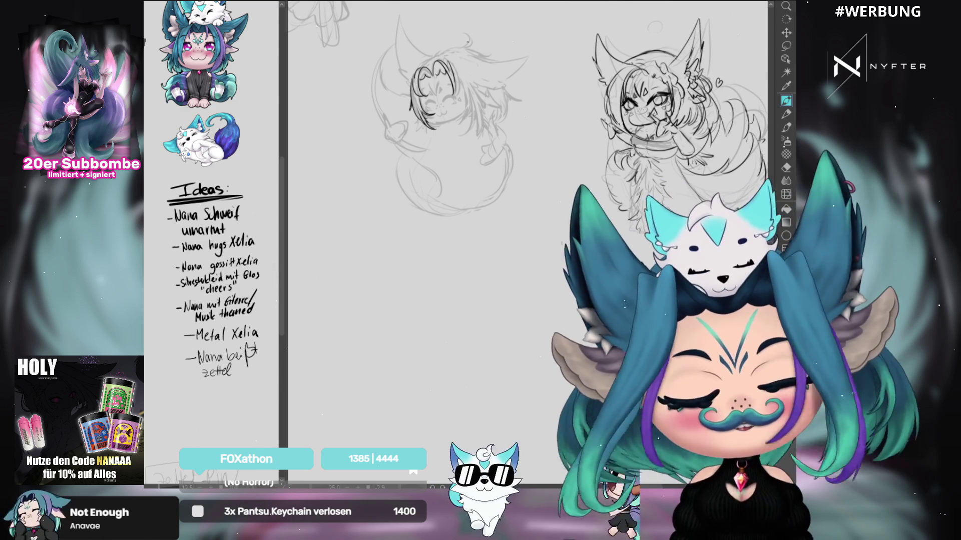
drag(454, 80, 459, 106)
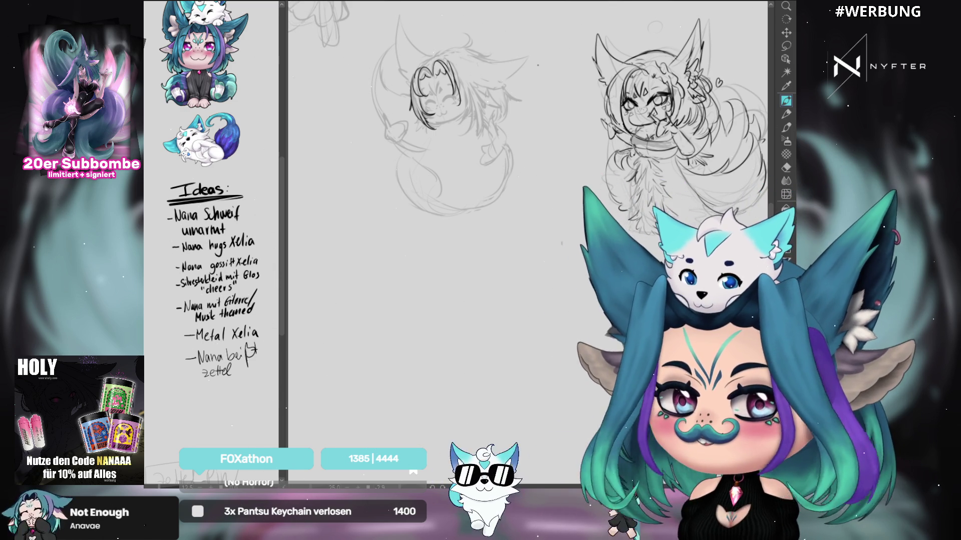
Step: Redraw the right face-edge line about eight times, undoing each attempt to refine it
key(ctrl+z)
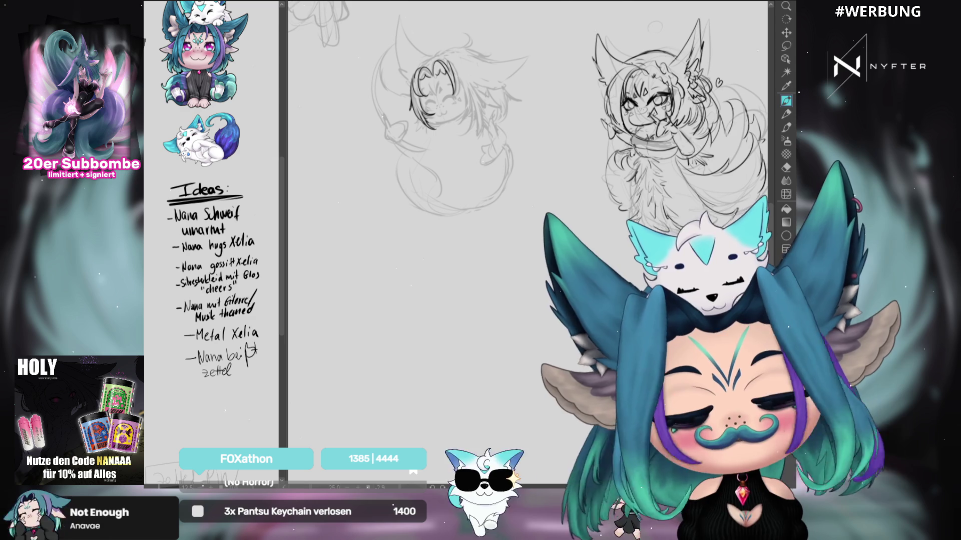
drag(454, 77, 465, 123)
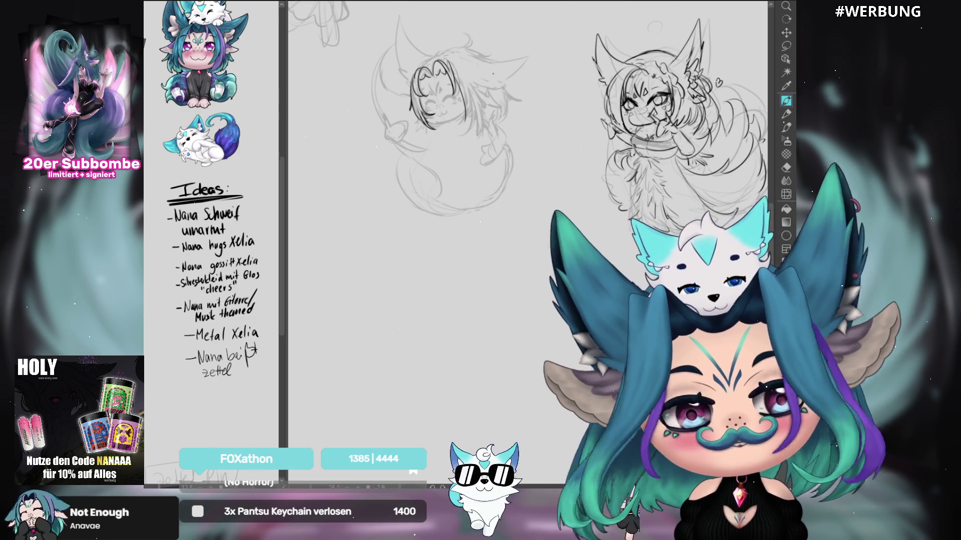
key(ctrl+z)
drag(455, 78, 460, 120)
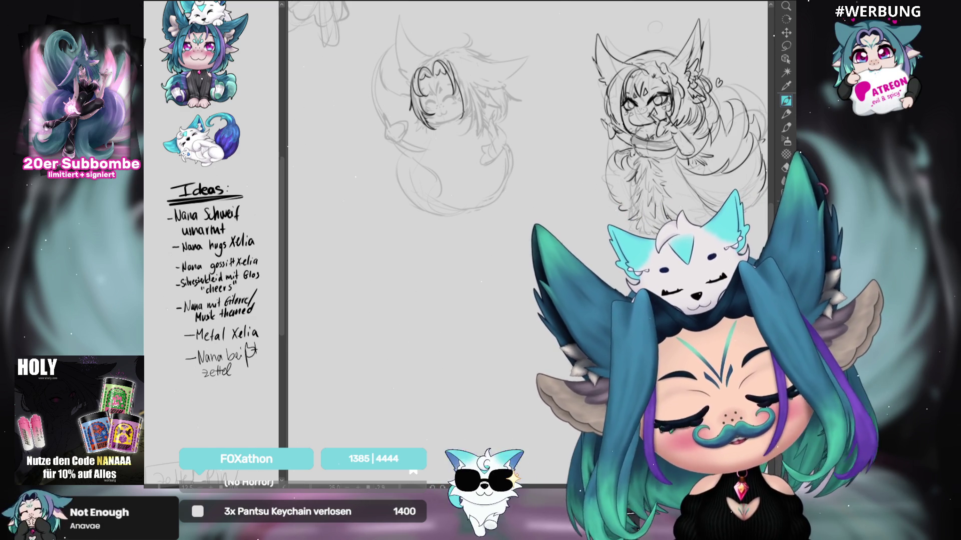
key(ctrl+z)
drag(454, 79, 465, 118)
key(ctrl+z)
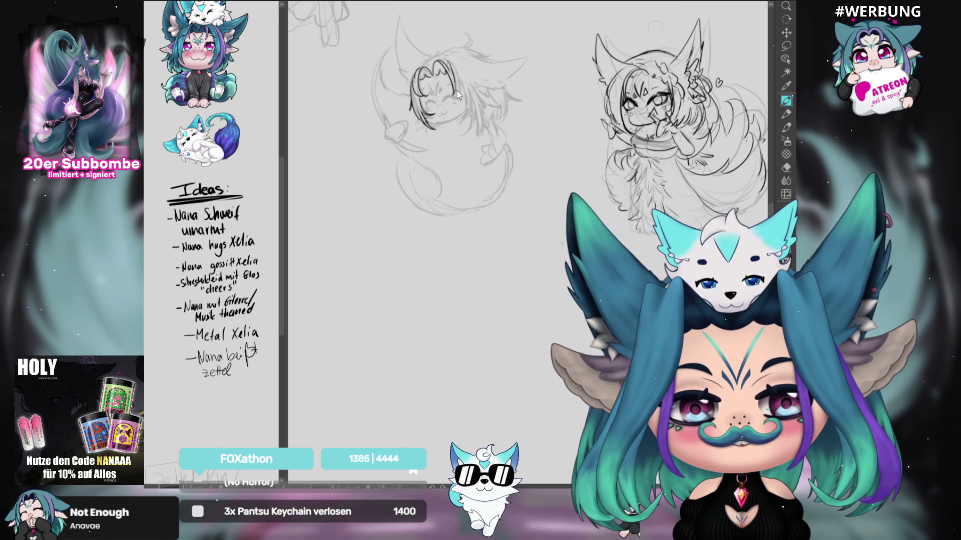
drag(455, 79, 464, 118)
key(ctrl+z)
drag(453, 80, 464, 116)
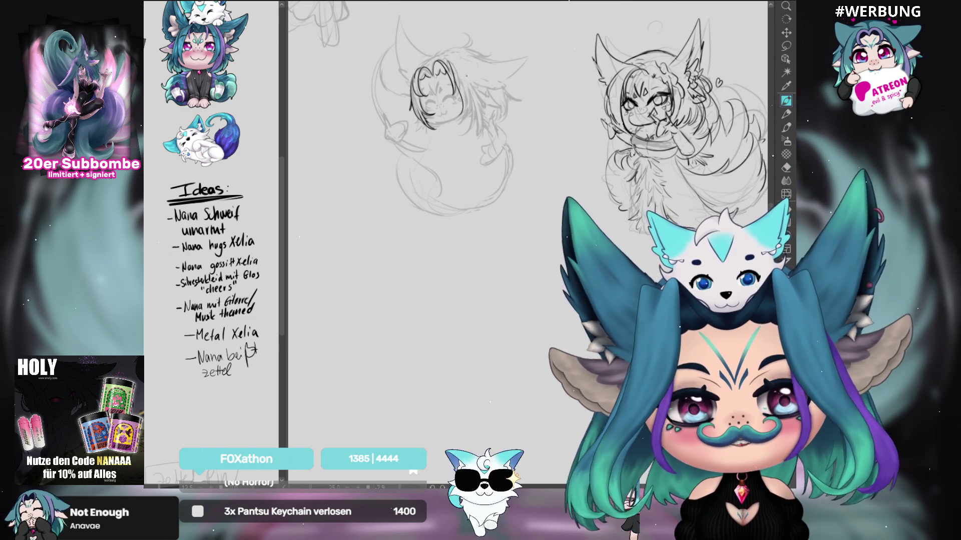
key(ctrl+z)
drag(455, 83, 463, 114)
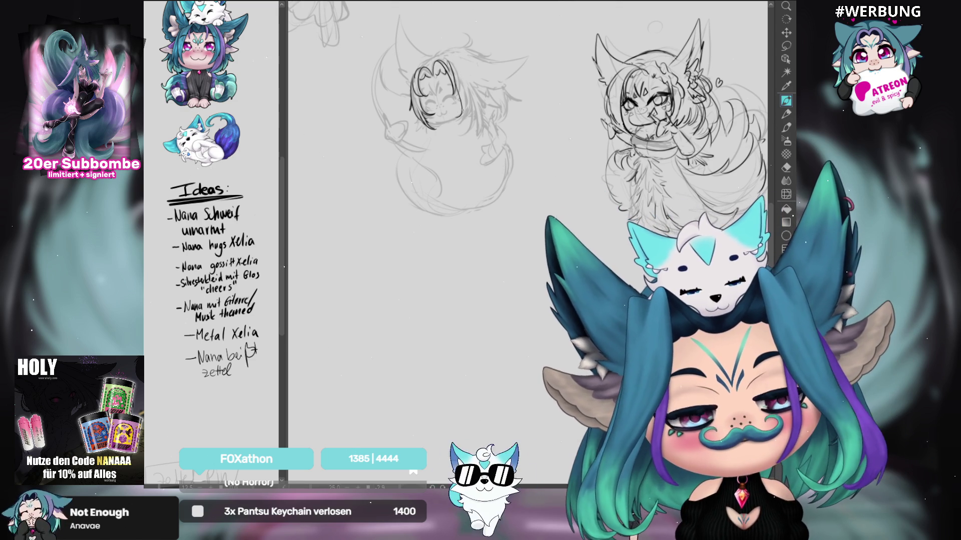
key(ctrl+z)
drag(455, 79, 461, 118)
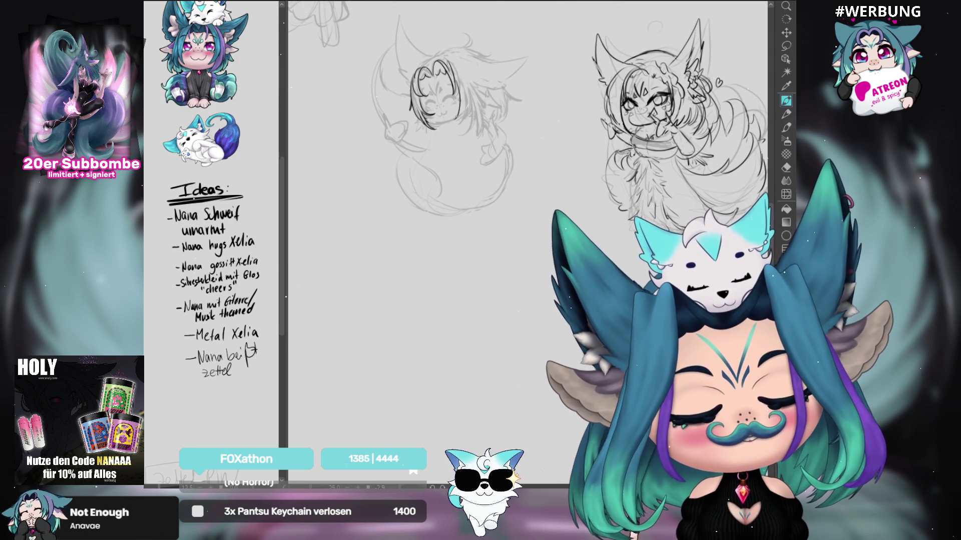
key(ctrl+z)
drag(455, 80, 463, 125)
key(ctrl+z)
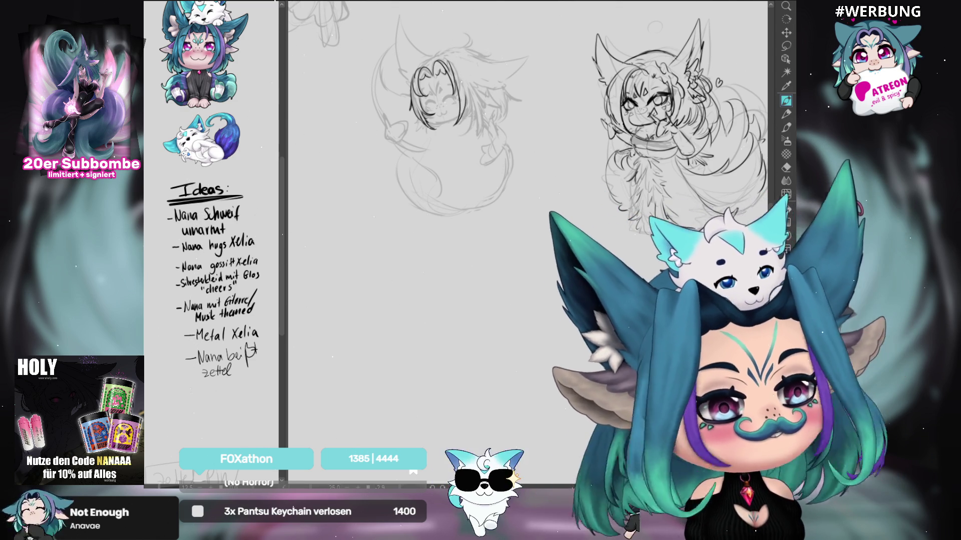
Step: With the canvas mirrored, ink the chibi's cheek, face edge, chin and a short hair strand
key(m)
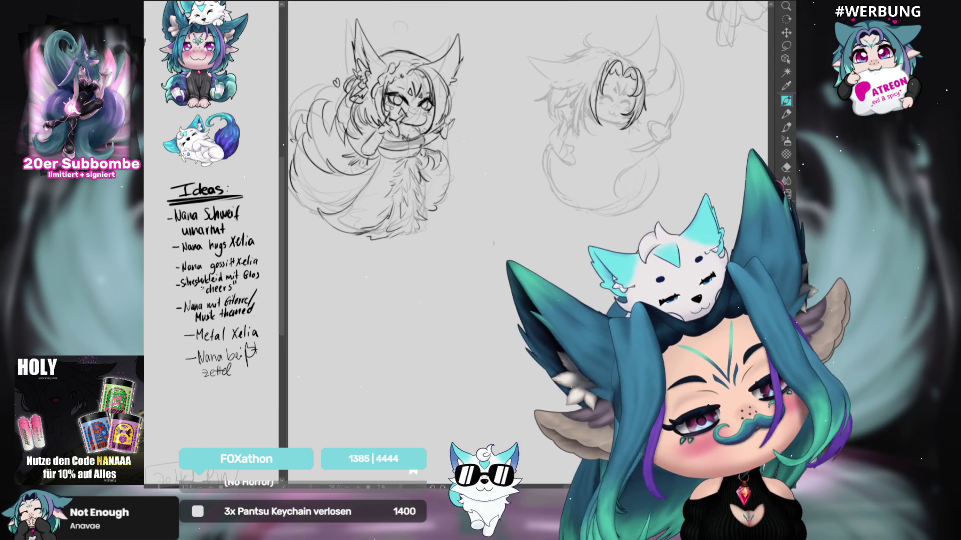
drag(593, 86, 590, 115)
key(ctrl+z)
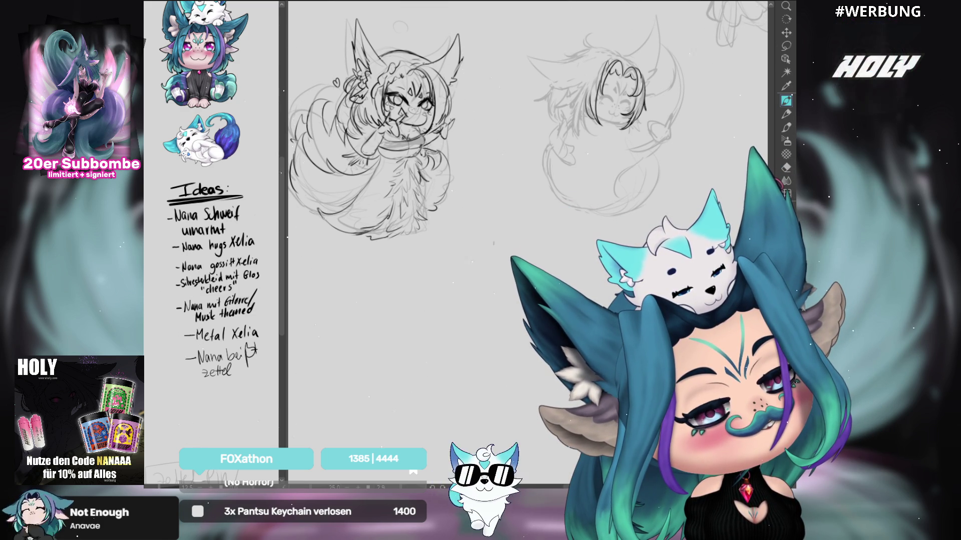
drag(594, 85, 586, 116)
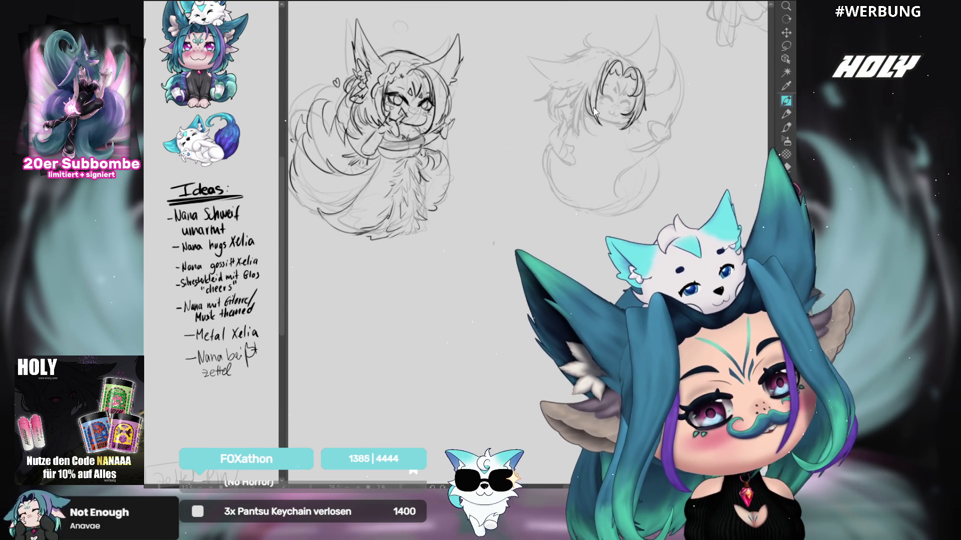
mouse_move(590, 96)
mouse_down()
mouse_move(596, 135)
mouse_move(581, 131)
mouse_move(583, 140)
mouse_up()
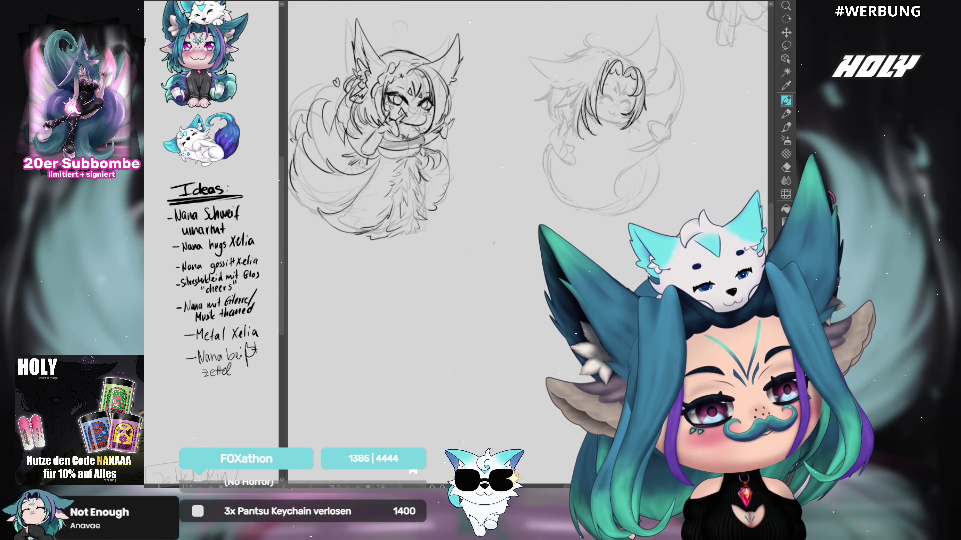
drag(580, 100, 574, 140)
key(ctrl+z)
drag(579, 99, 580, 139)
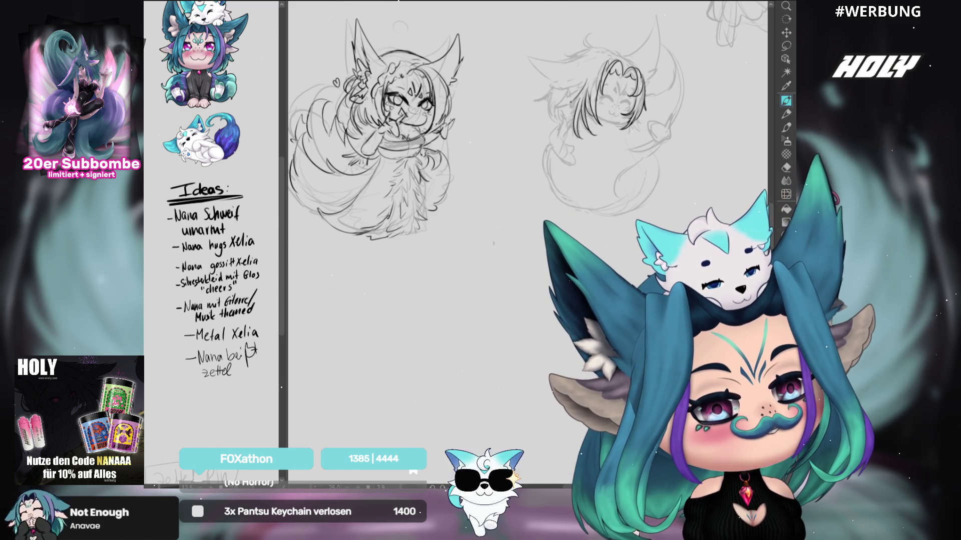
key(ctrl+z)
drag(583, 80, 571, 102)
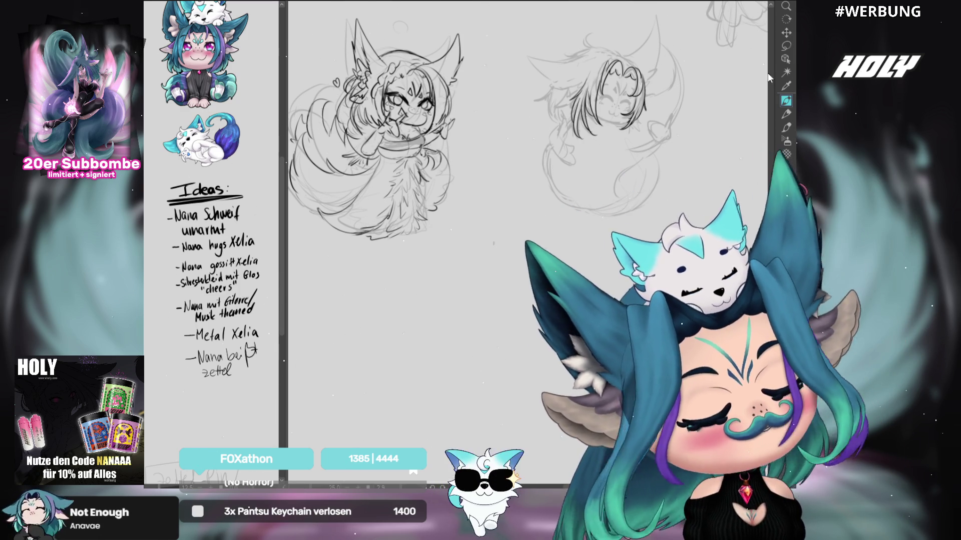
Step: Ink the chibi's ear outline and add a short line just below the ear
key(h)
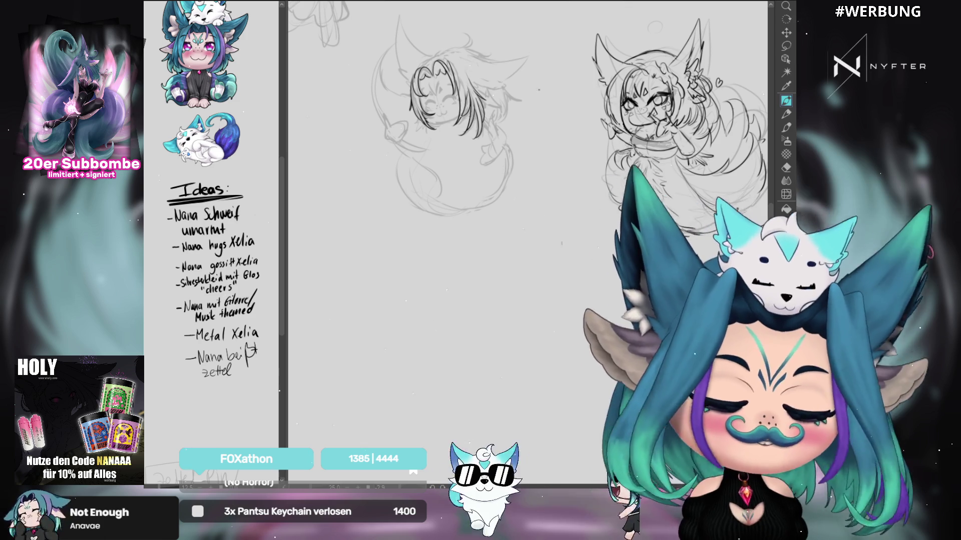
key(h)
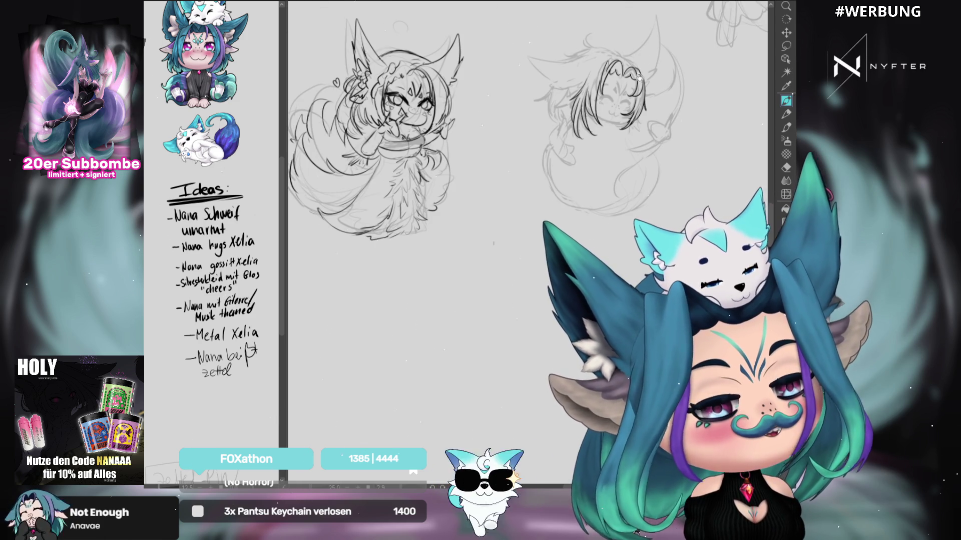
drag(639, 76, 630, 97)
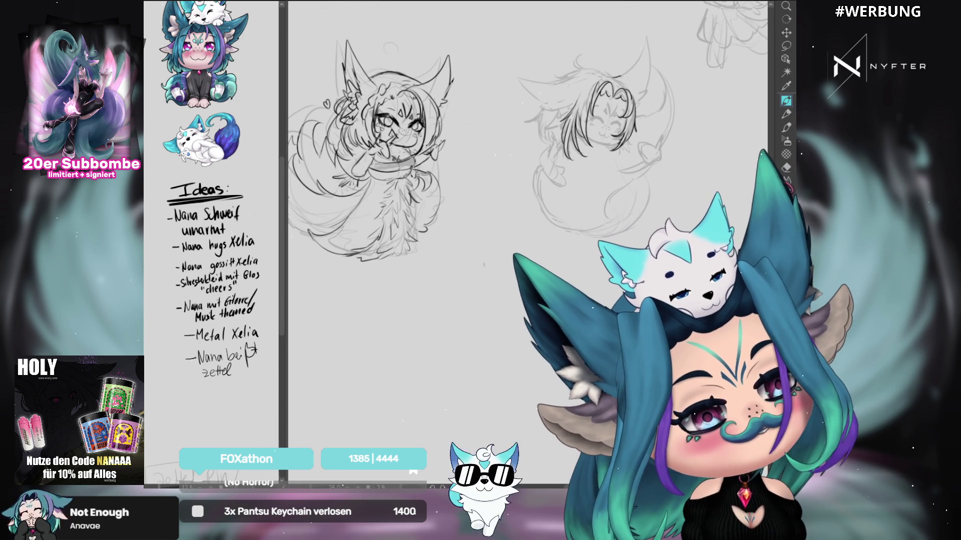
mouse_move(648, 36)
mouse_down()
mouse_move(630, 66)
mouse_move(649, 89)
mouse_up()
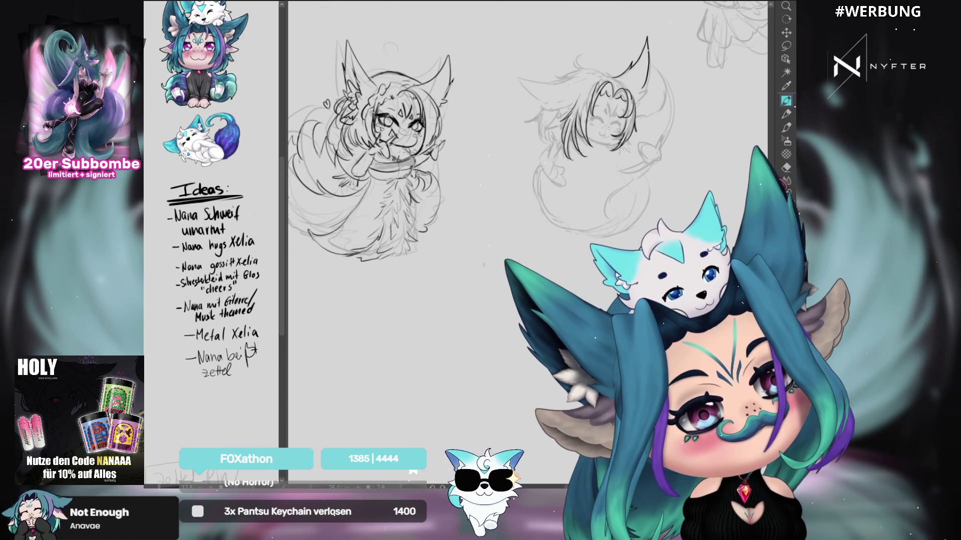
key(ctrl+z)
drag(646, 80, 640, 92)
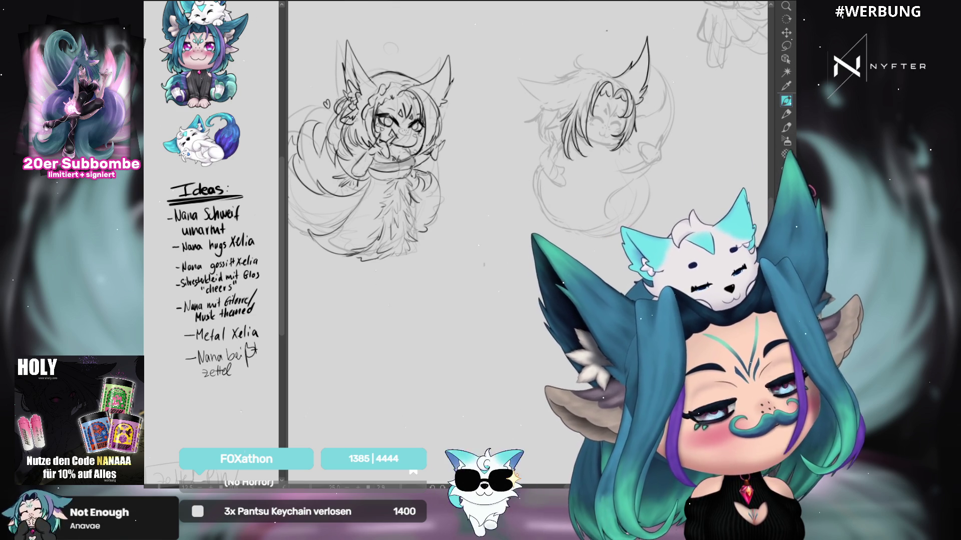
Step: After a mirrored check, switch drawing tools and ink the curled-up chibi's ear outline
key(h)
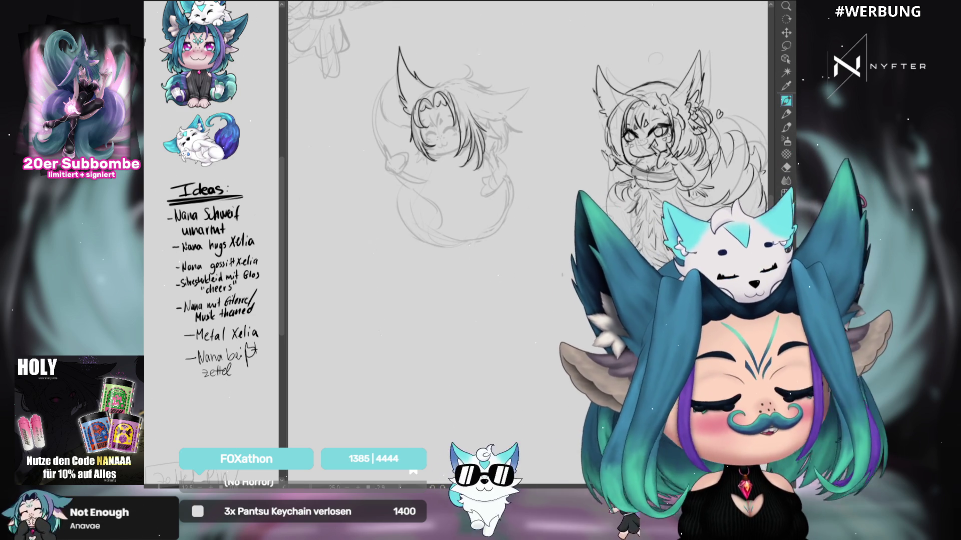
key(h)
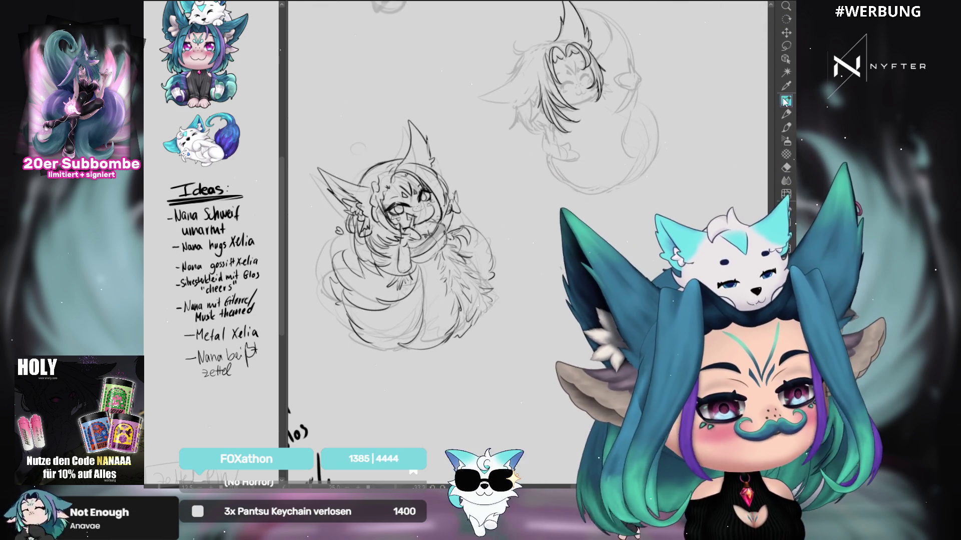
click(785, 101)
drag(517, 72, 519, 104)
key(ctrl+z)
drag(520, 65, 512, 105)
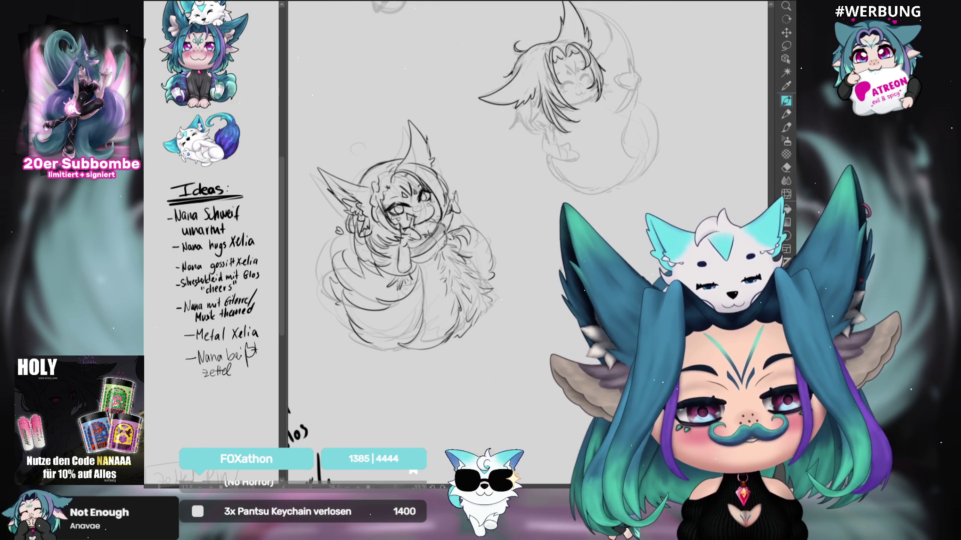
Step: Add a short dark stroke to the chibi's hair, checking it mirrored and rotating the view
key(^)
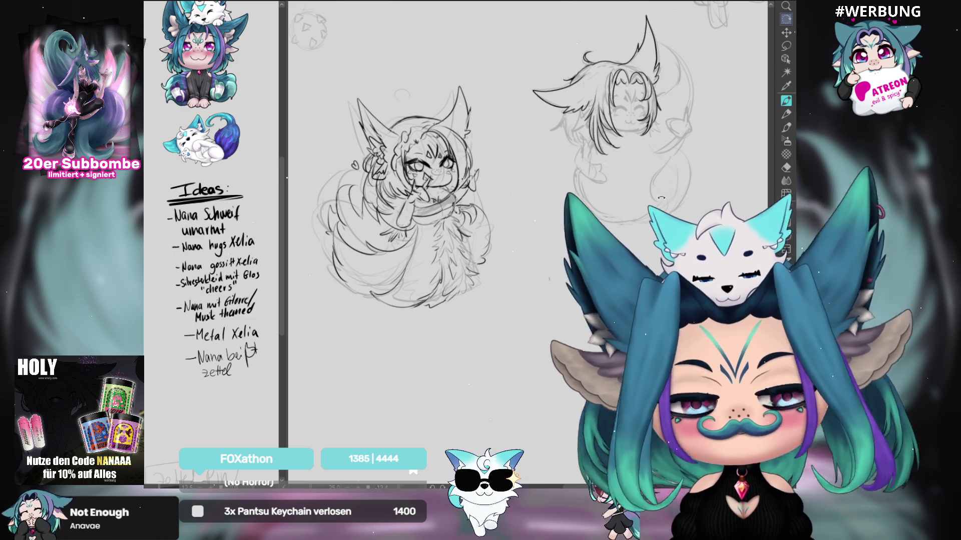
key(h)
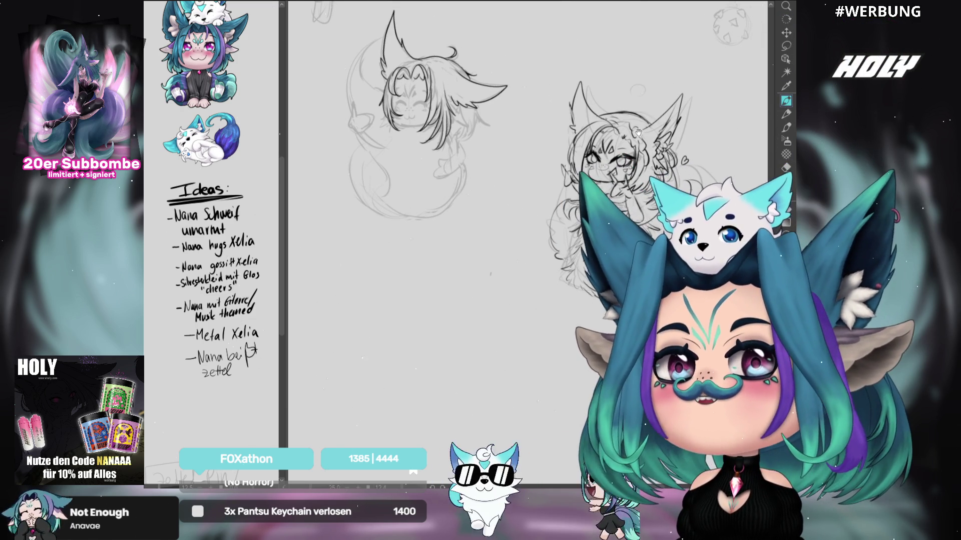
drag(639, 131, 631, 128)
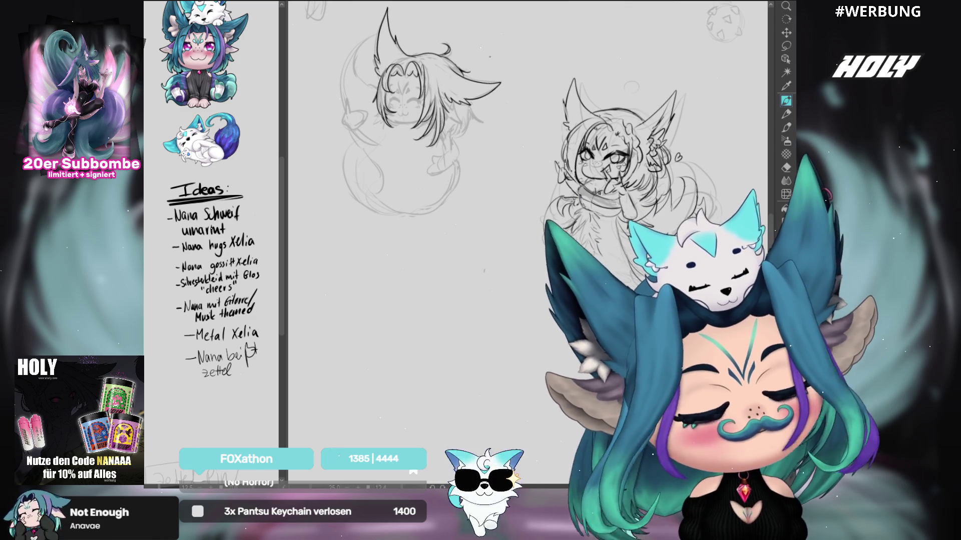
key(h)
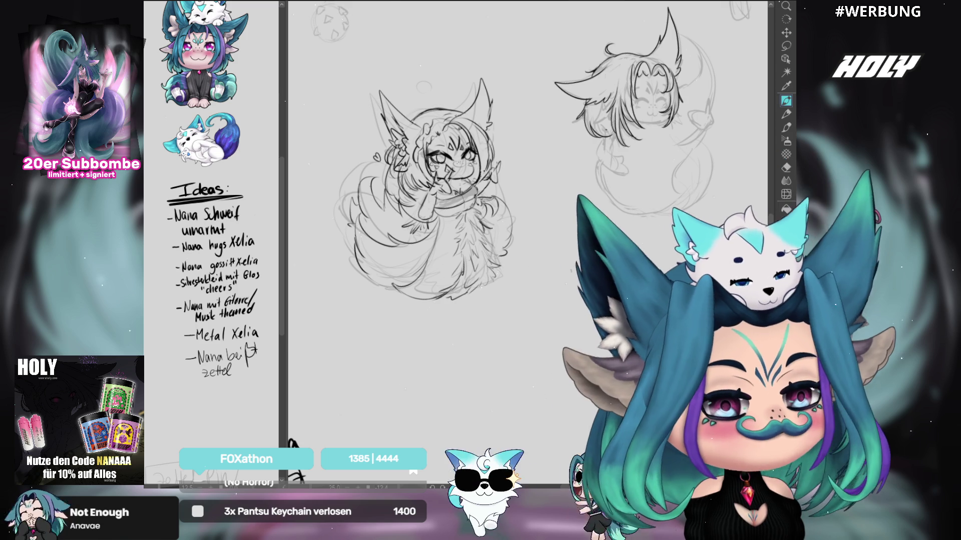
drag(602, 99, 593, 124)
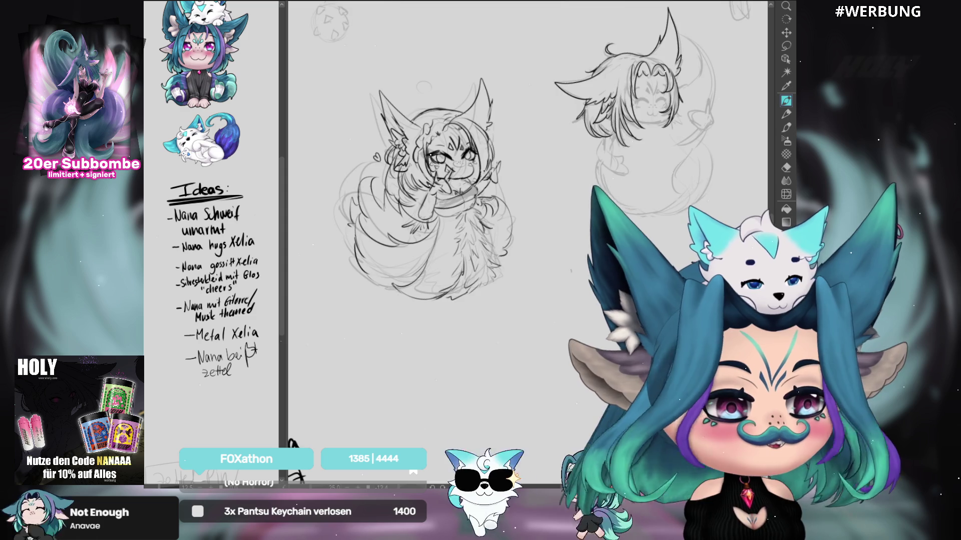
key(h)
key(minus)
key(minus)
key(minus)
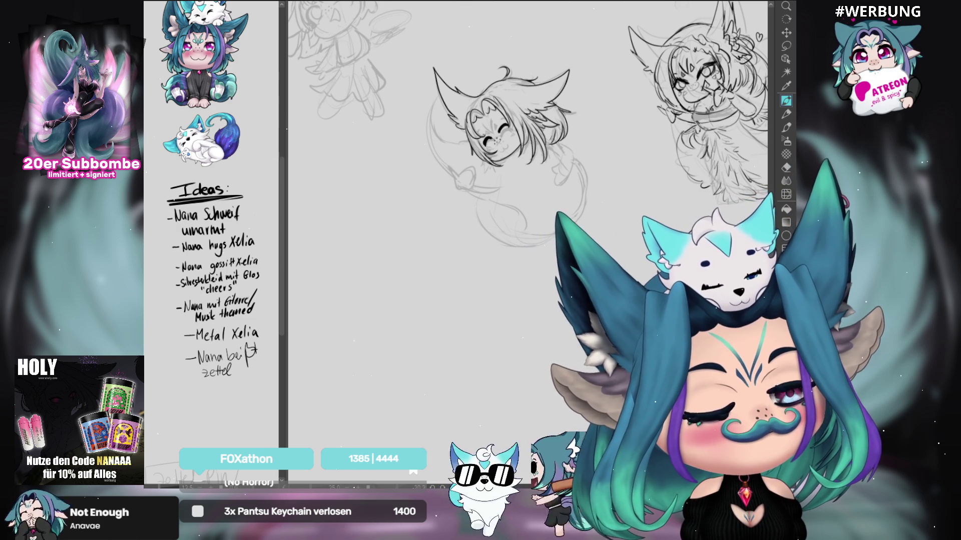
drag(485, 128, 583, 134)
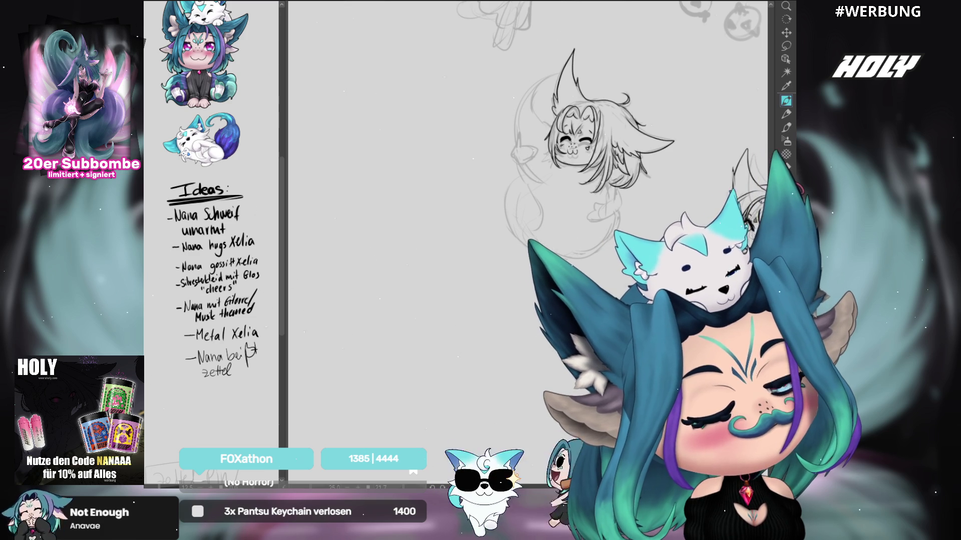
Step: Ink a long curve arcing down left of the chibi's ear, redrawing it once to make it longer
key(minus)
key(minus)
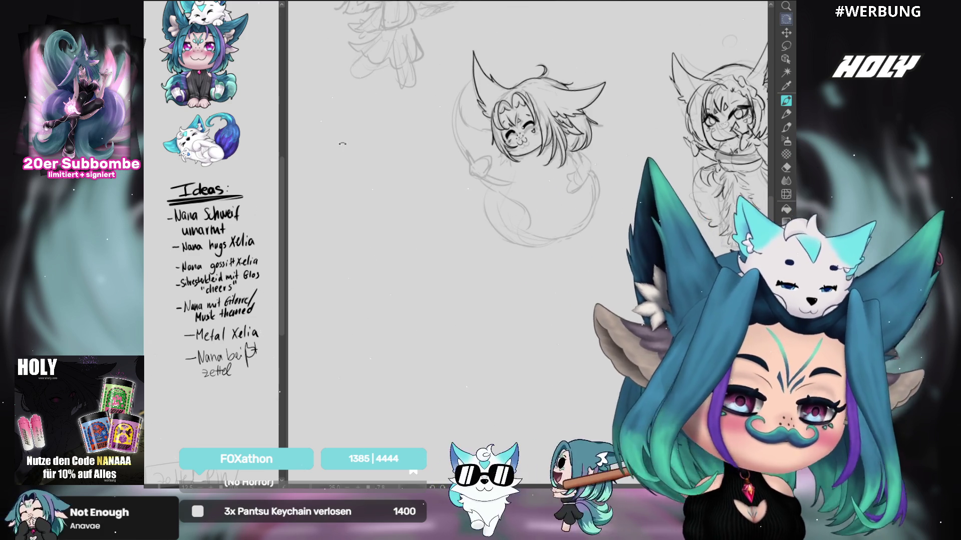
key(Delete)
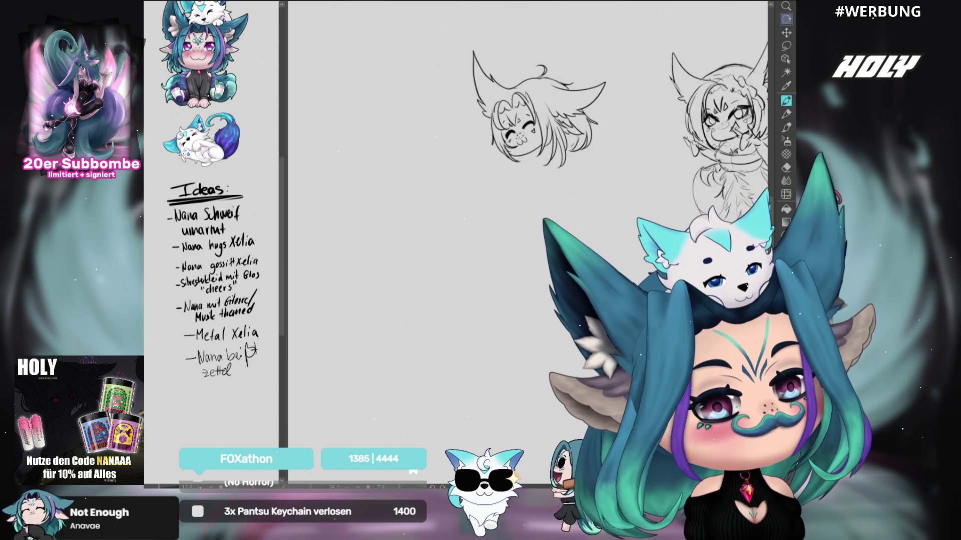
key(ctrl+z)
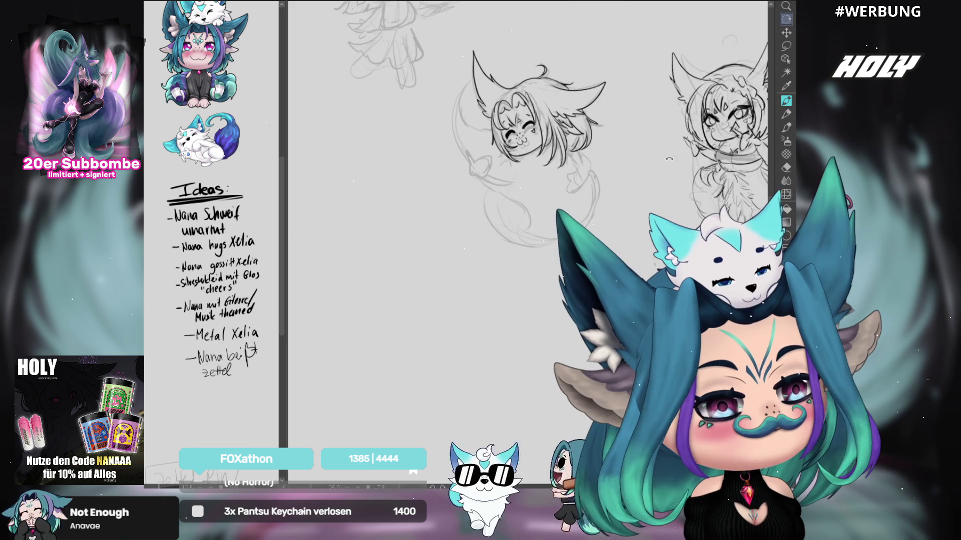
key(asciicircum)
click(786, 102)
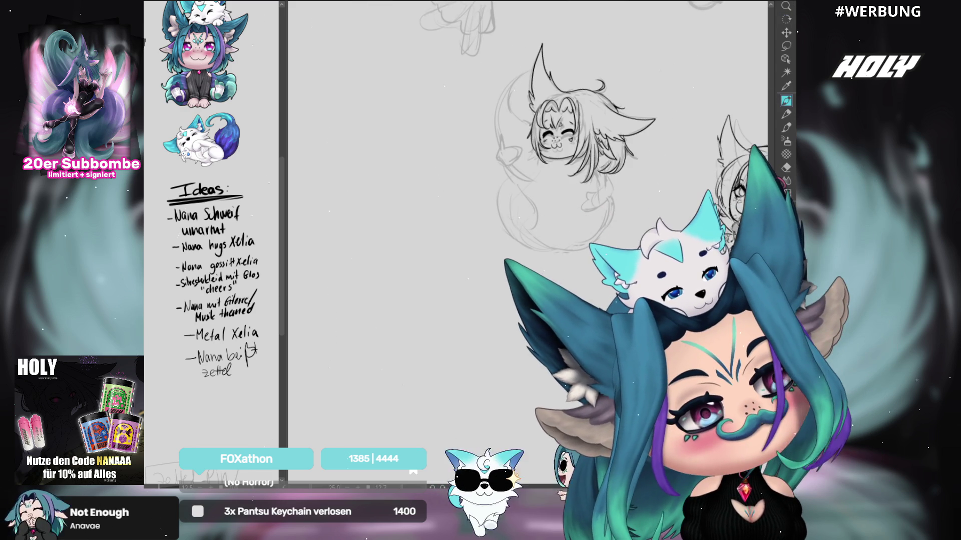
drag(523, 79, 527, 121)
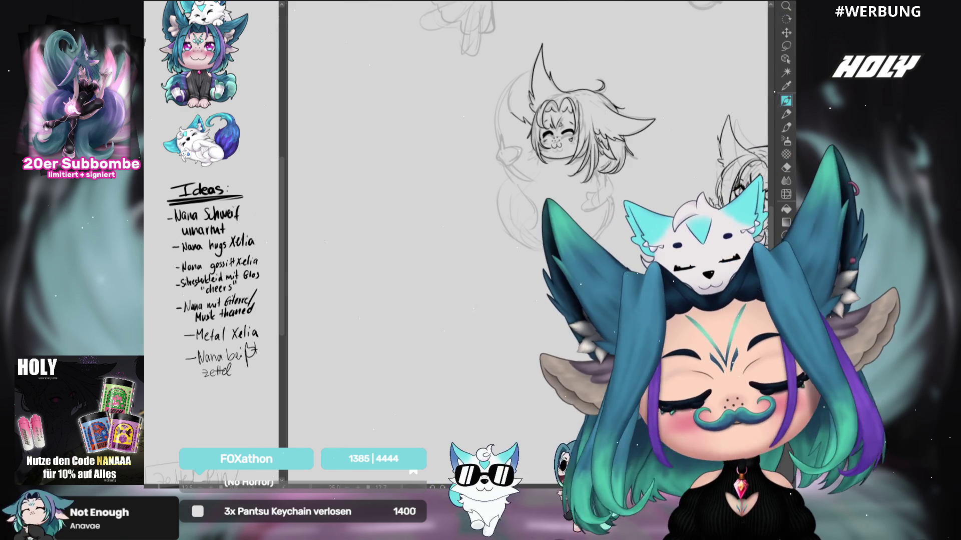
drag(523, 74, 497, 122)
key(ctrl+z)
mouse_move(518, 76)
mouse_down()
mouse_move(494, 141)
mouse_move(502, 163)
mouse_move(515, 161)
mouse_up()
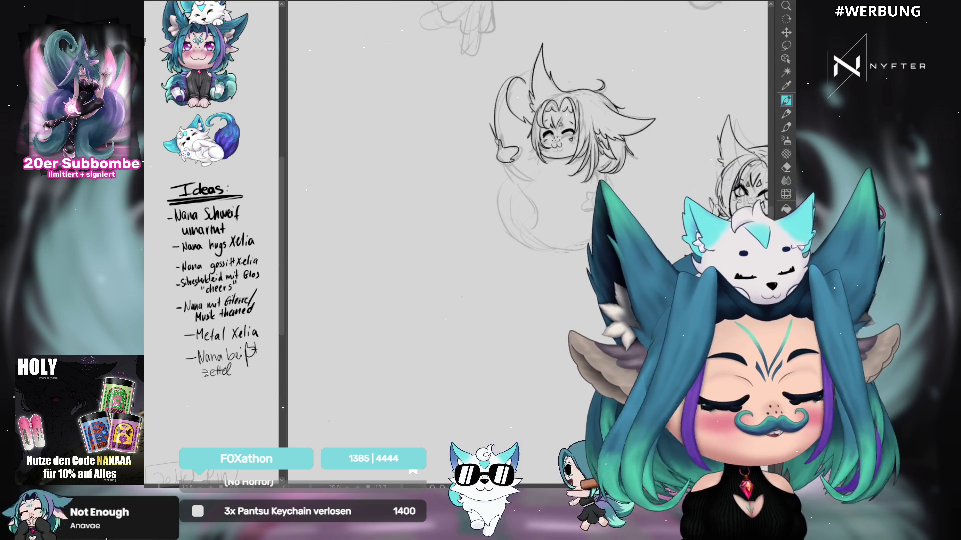
mouse_move(877, 113)
mouse_down()
mouse_move(742, 107)
mouse_move(702, 93)
mouse_move(630, 107)
mouse_move(655, 212)
mouse_up()
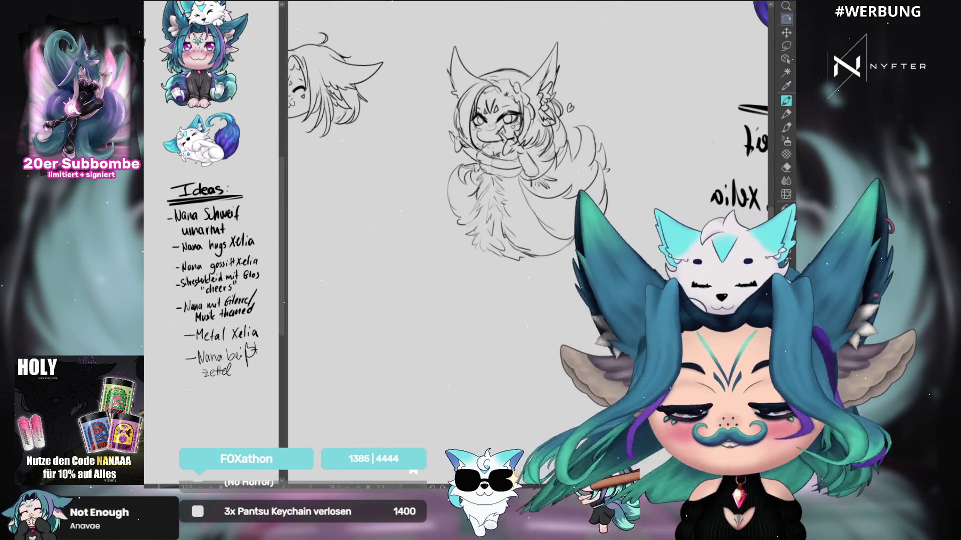
Step: Sketch rough ear strokes beside the sitting chibi, then bring the curled-up chibi's head back into view
click(786, 100)
mouse_move(600, 57)
mouse_down()
mouse_move(609, 78)
mouse_move(603, 69)
mouse_move(621, 64)
mouse_up()
drag(666, 137, 629, 141)
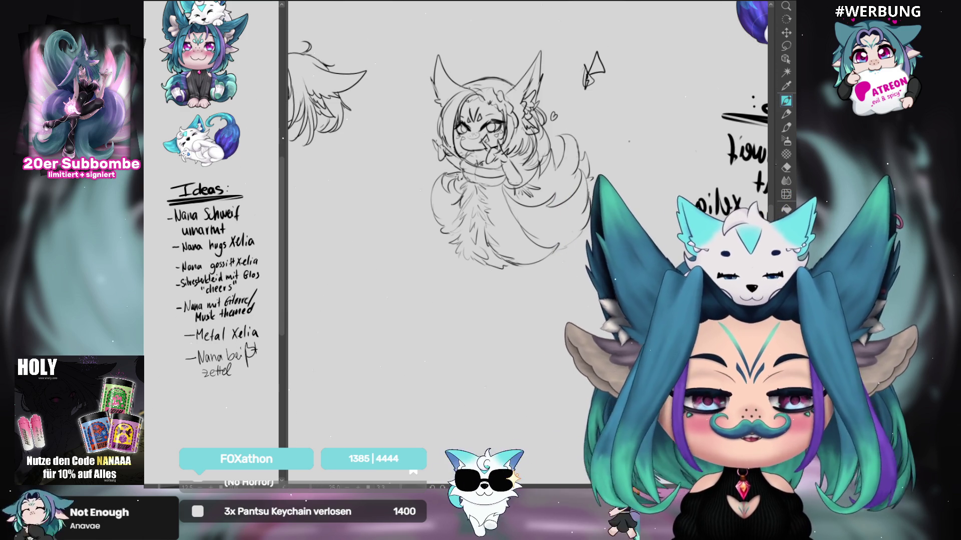
drag(520, 46, 750, 80)
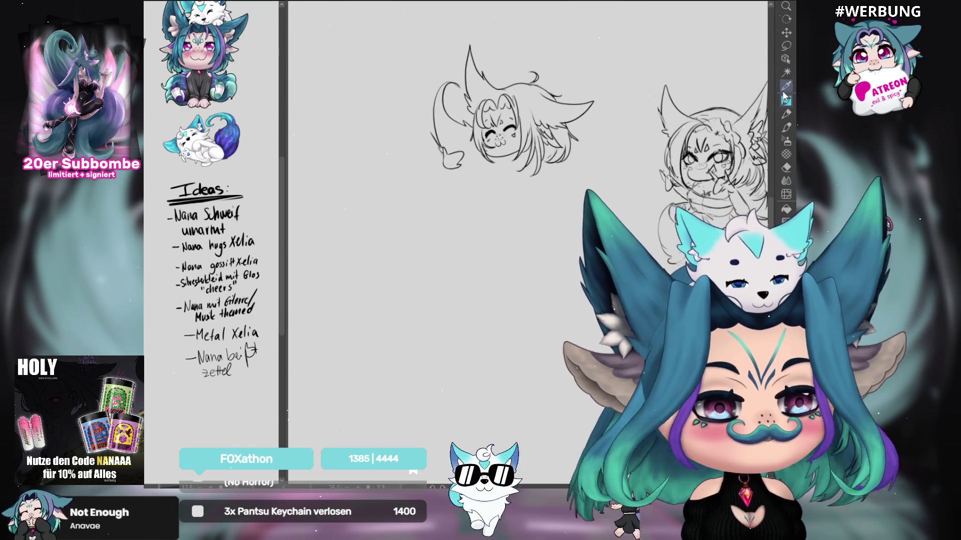
Step: Lasso the old face on the curled-up chibi's head, delete it, and deselect
click(786, 45)
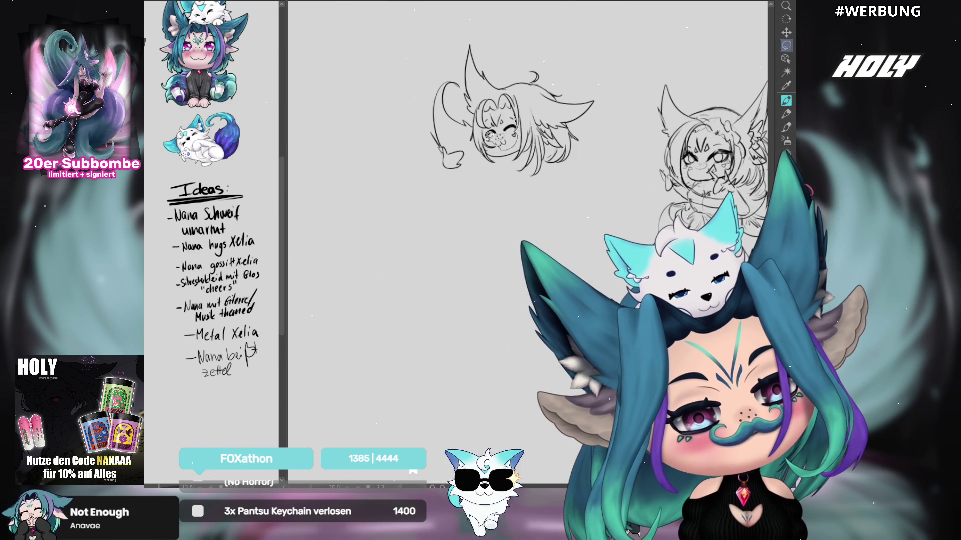
mouse_move(496, 127)
mouse_down()
mouse_move(491, 109)
mouse_move(510, 109)
mouse_move(515, 133)
mouse_up()
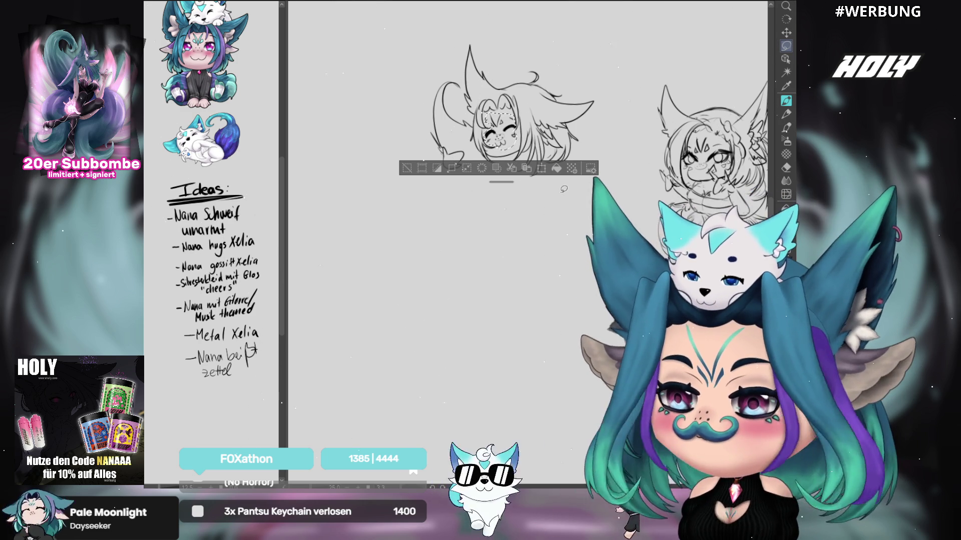
key(Delete)
key(ctrl+d)
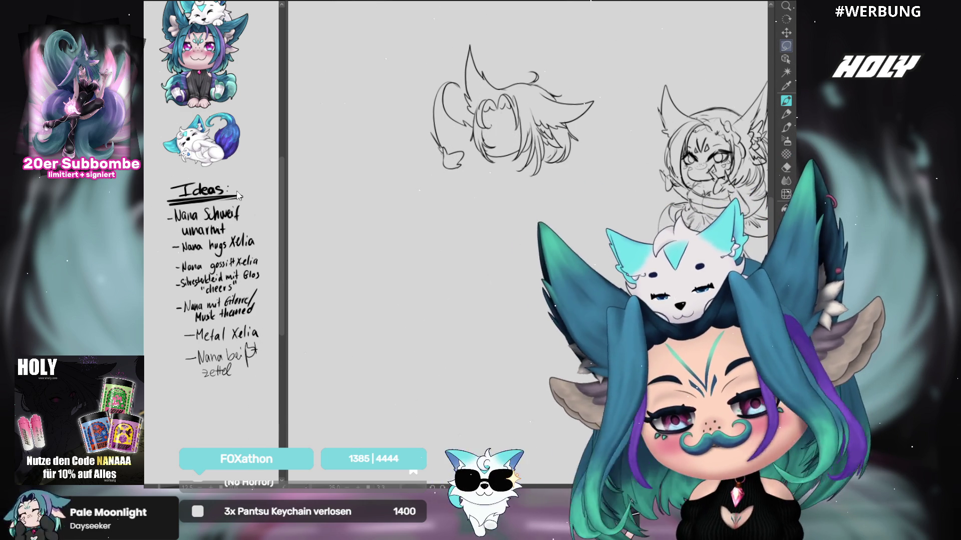
click(787, 102)
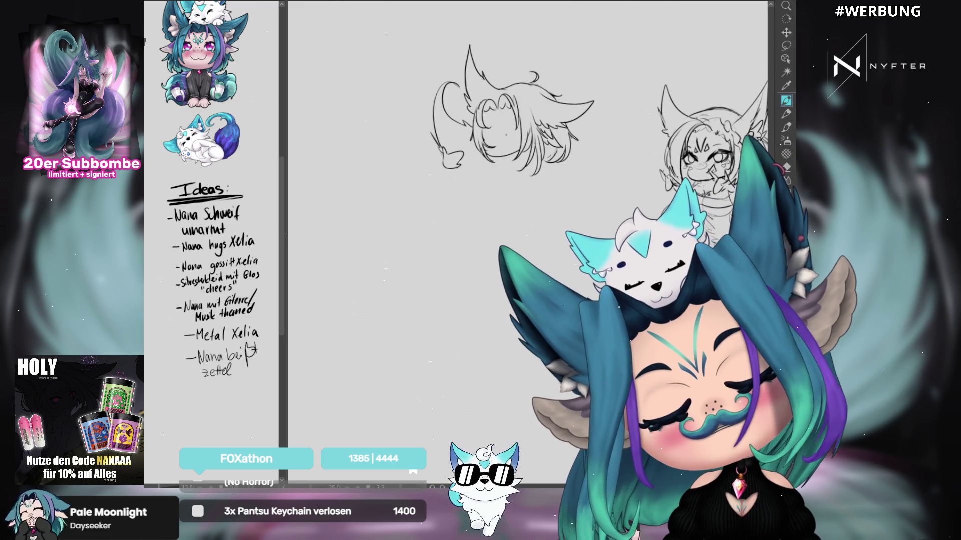
Step: Draw a curved guide line across the blank face, check it against the sketches, and undo stray details
drag(483, 136, 524, 127)
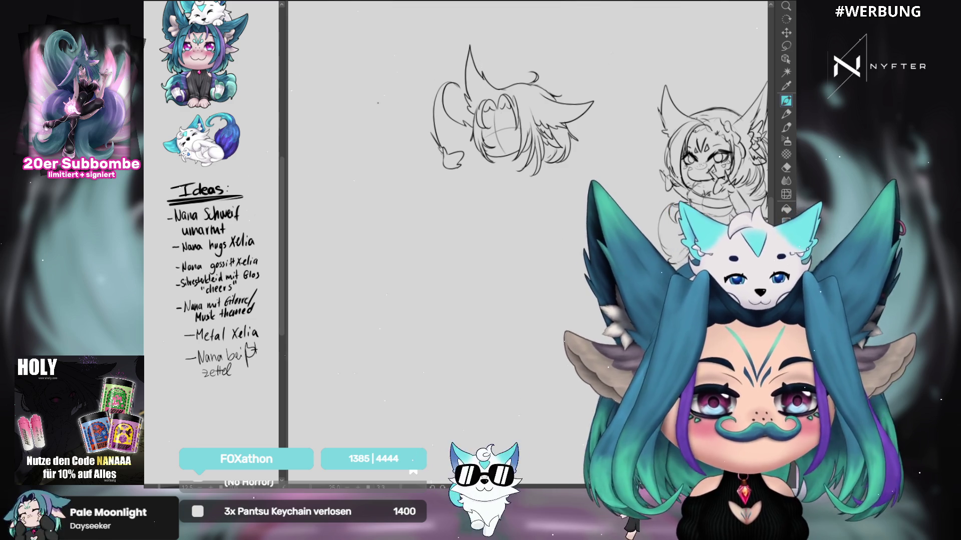
key(ctrl+z)
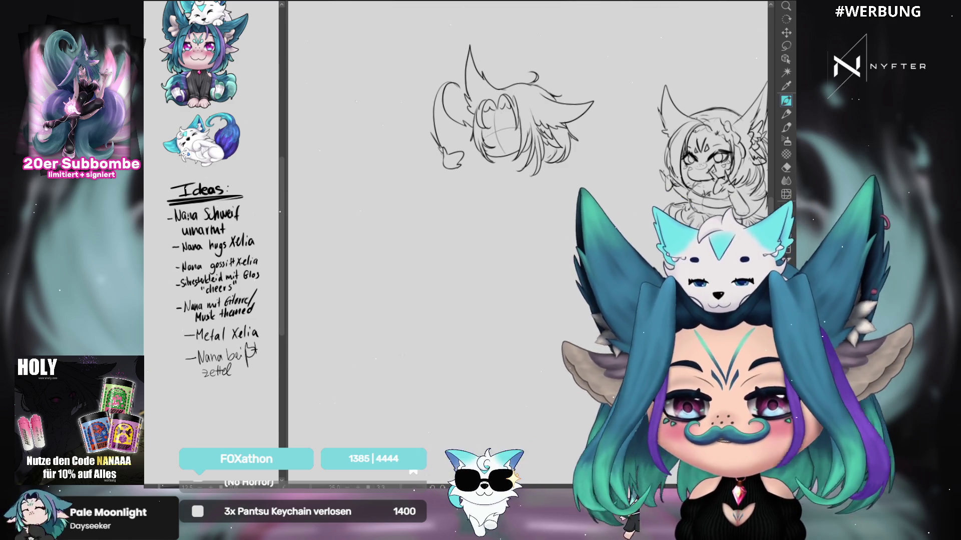
key(Delete)
key(ctrl+z)
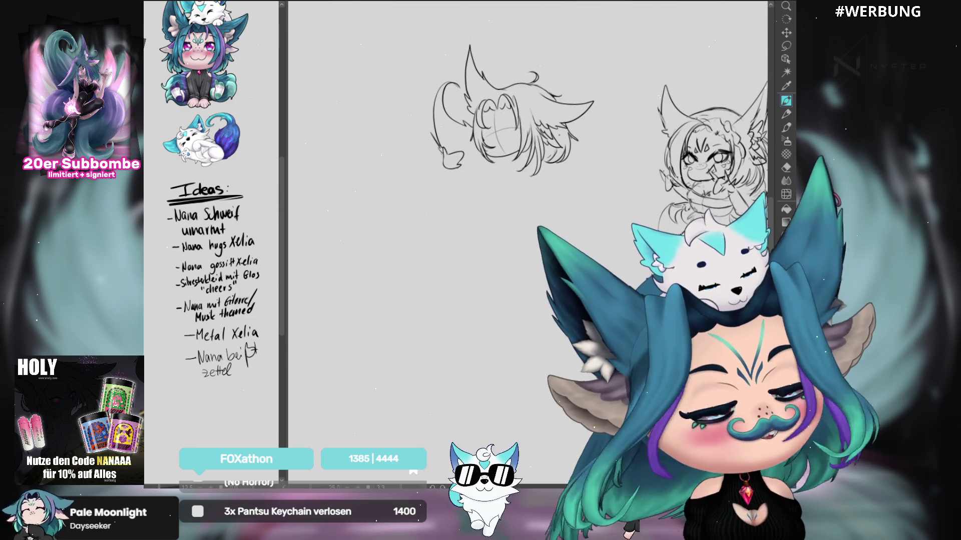
key(ctrl+z)
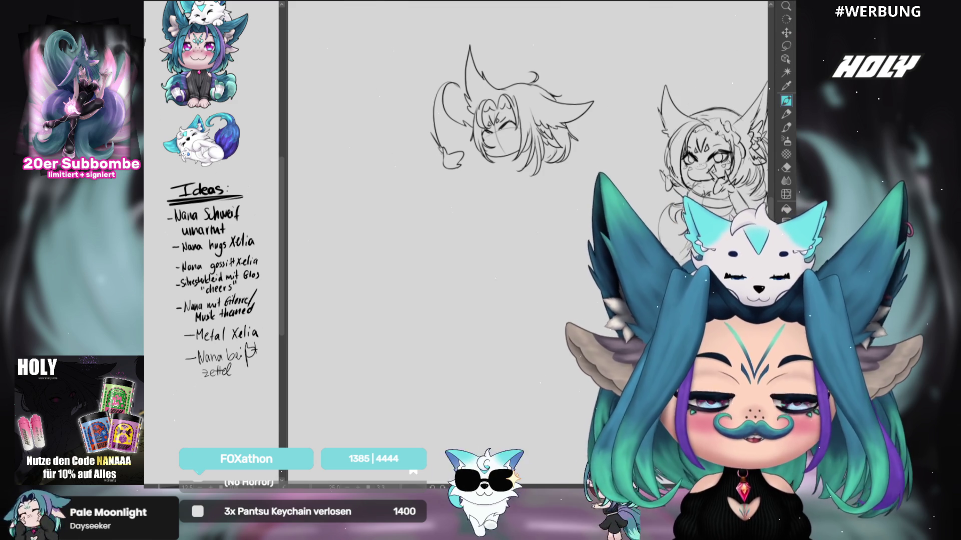
drag(501, 250, 485, 246)
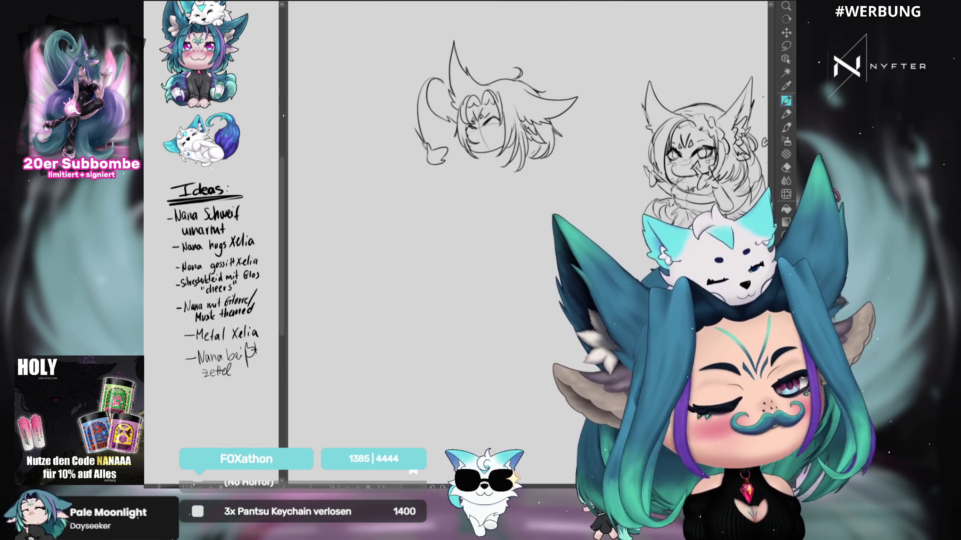
drag(500, 250, 492, 259)
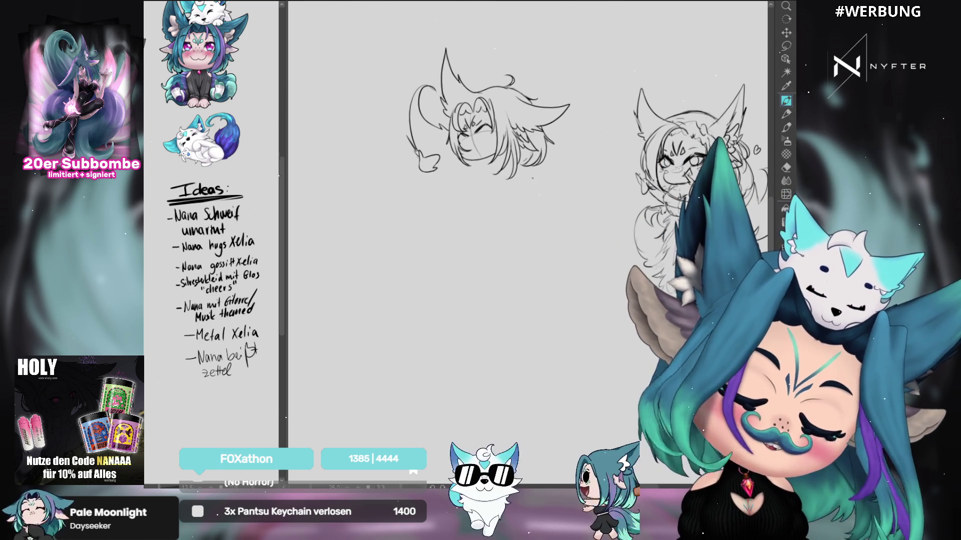
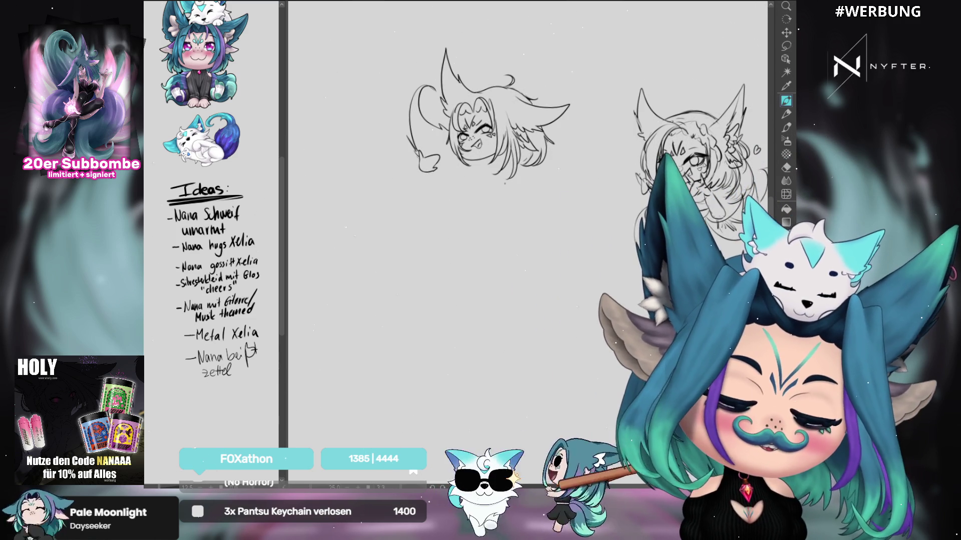
Step: Lasso the left sketch's mouth, reshape it with a free transform, and return to the pen
key(m)
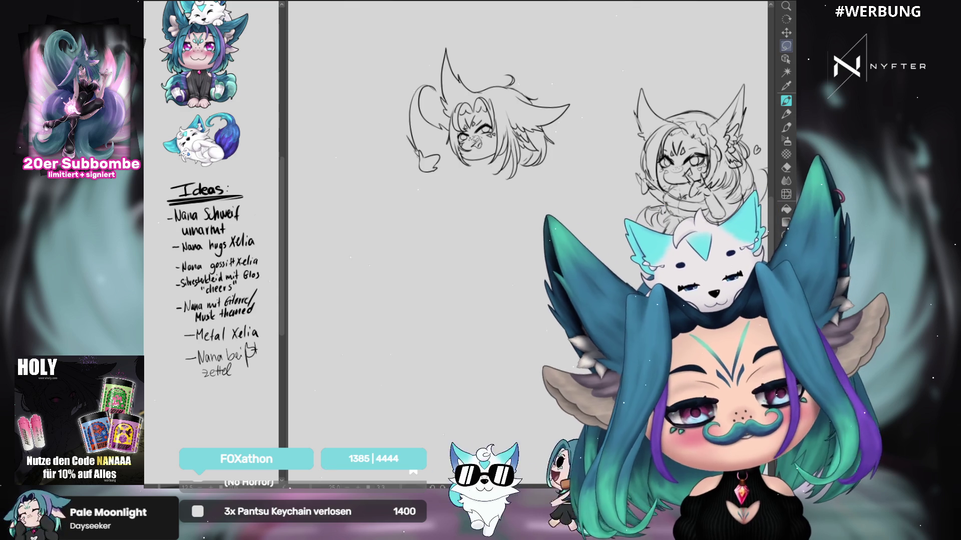
drag(480, 136, 478, 150)
key(ctrl+t)
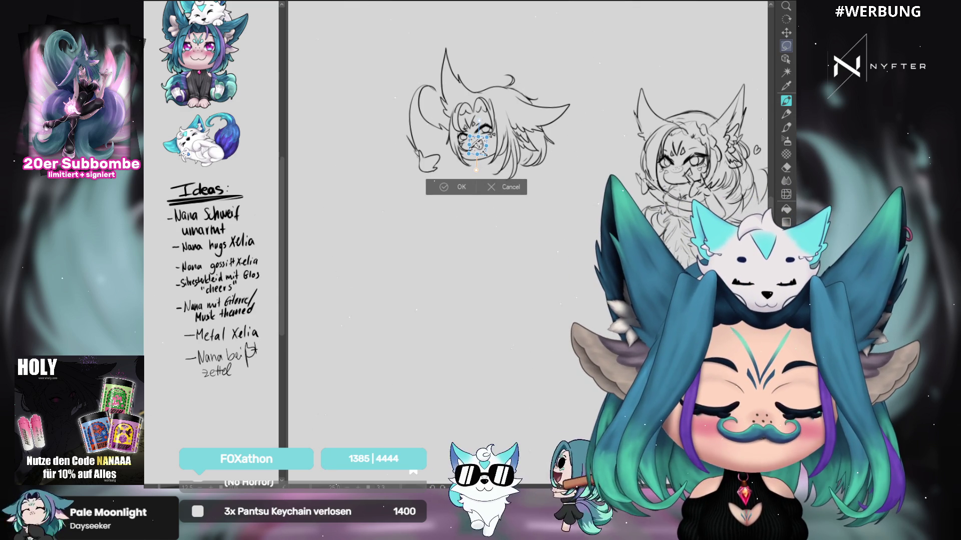
click(443, 187)
key(p)
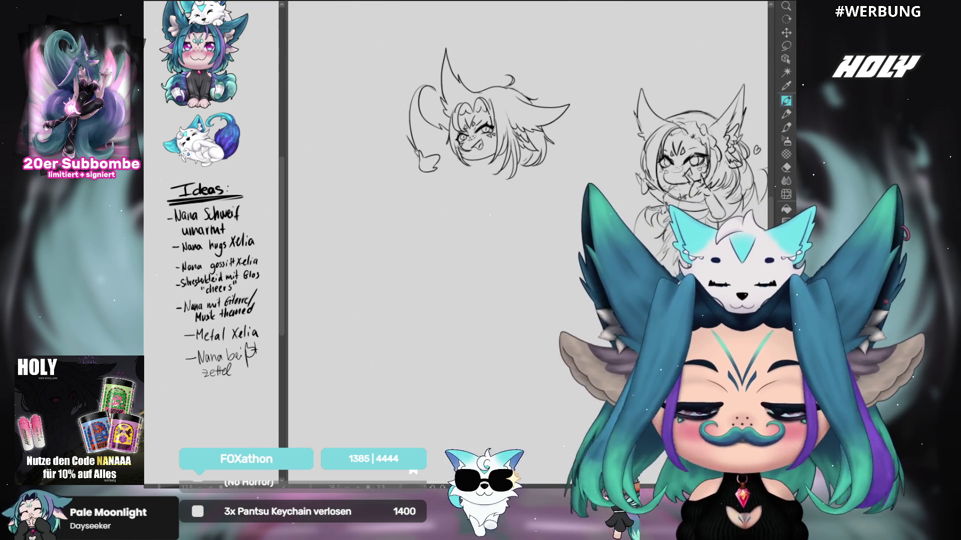
Step: Undo the stray face stroke, reveal the rough body circle, and sketch a curve below the left head
drag(467, 116, 495, 157)
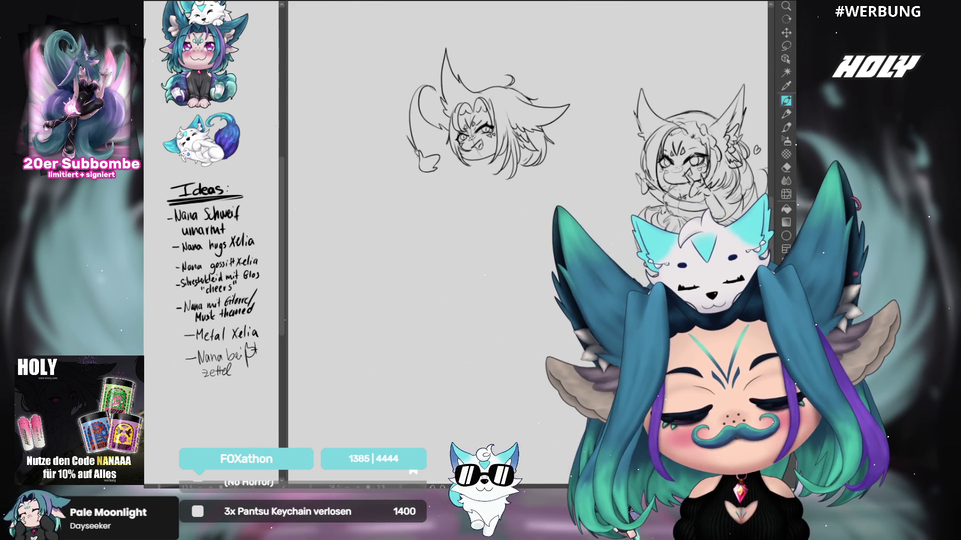
key(ctrl+z)
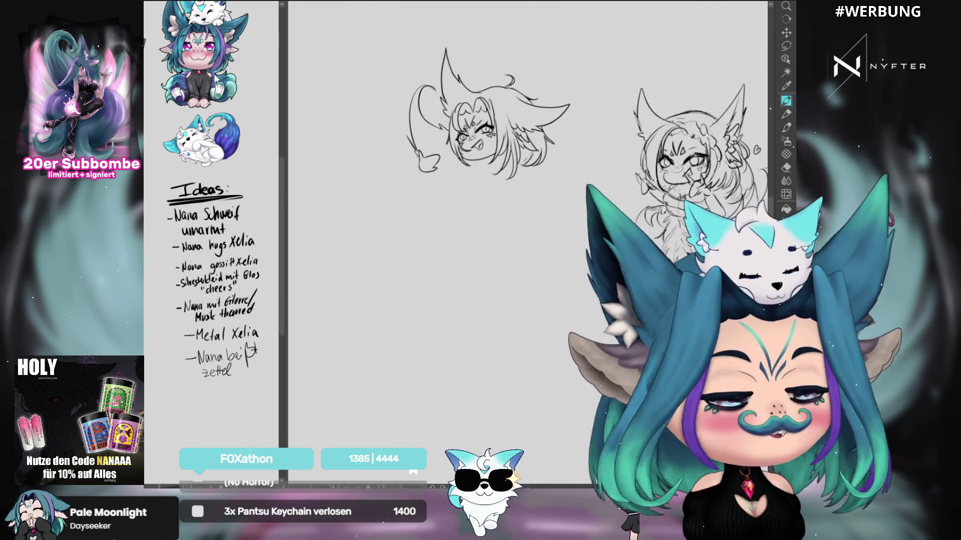
key(ctrl+z)
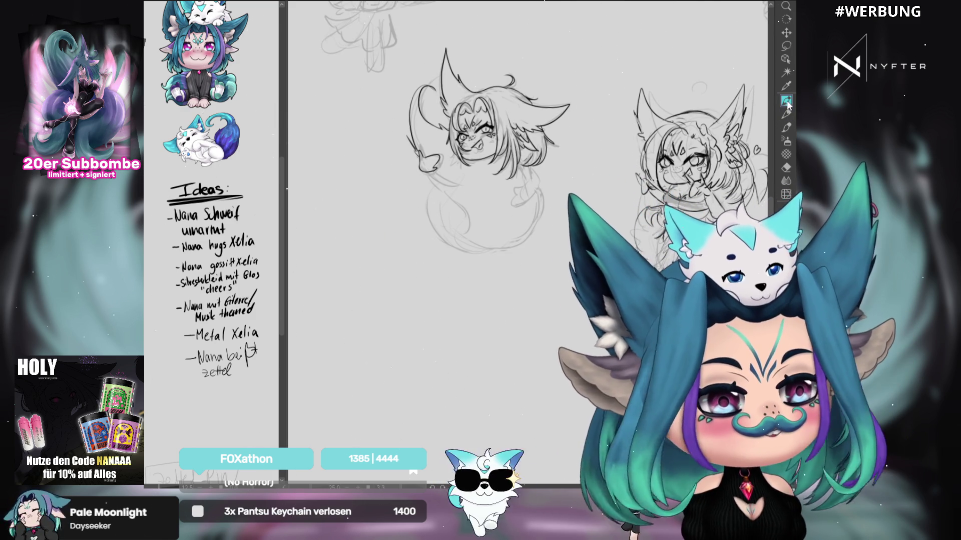
key(ctrl+z)
key(ctrl+y)
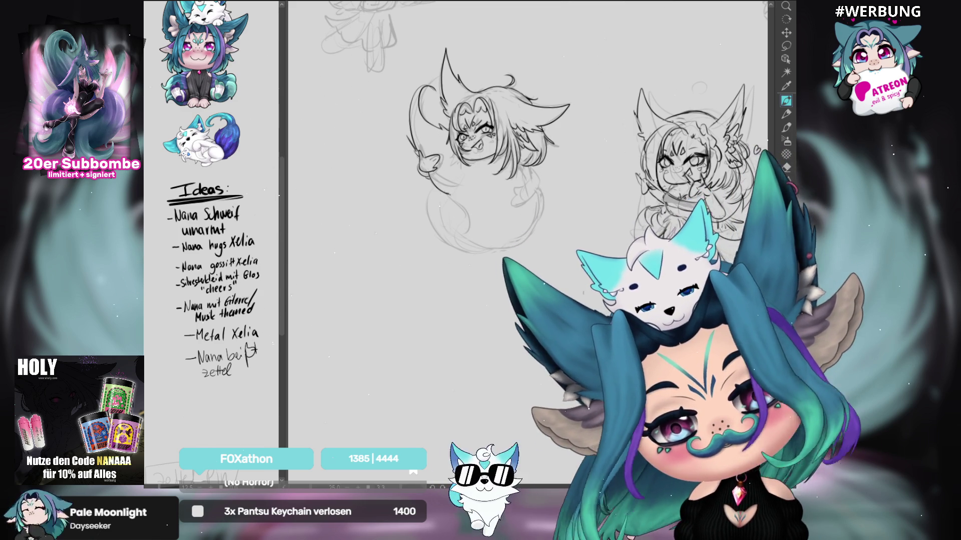
drag(440, 193, 465, 223)
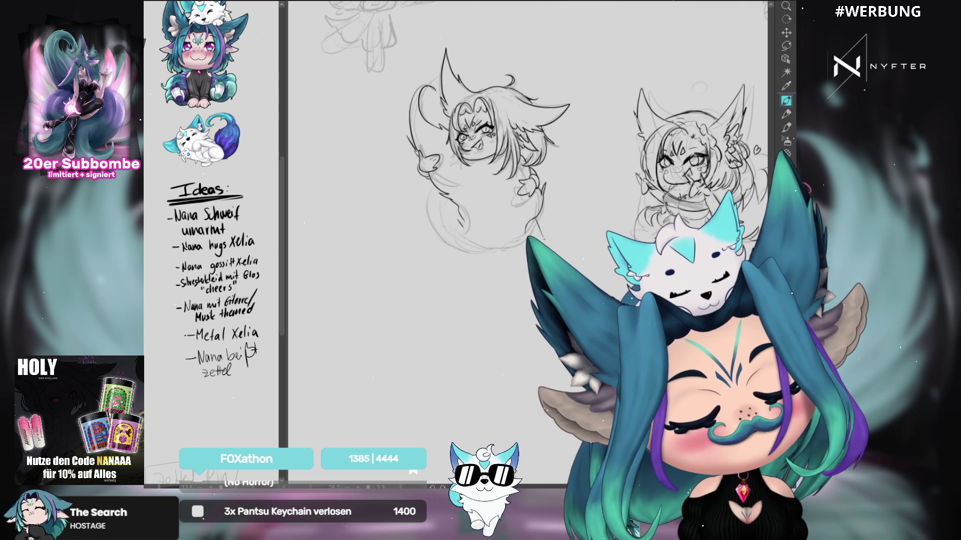
Step: Add a short stroke beside the round body and check it in a mirrored view
drag(537, 220, 543, 236)
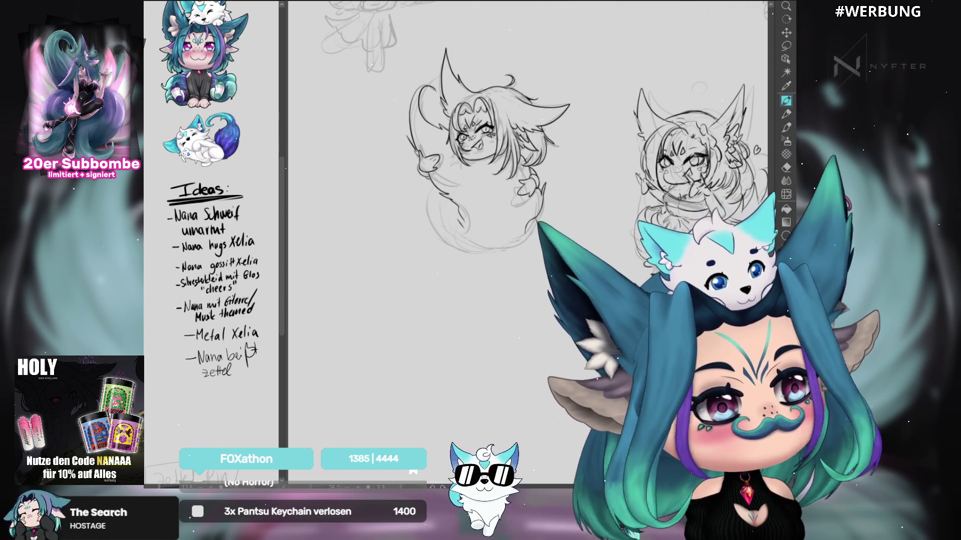
key(h)
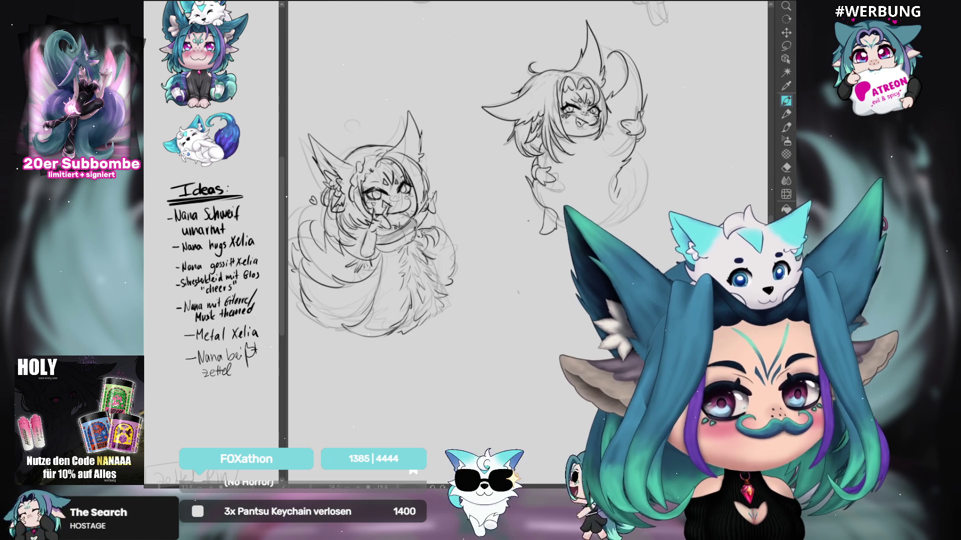
key(h)
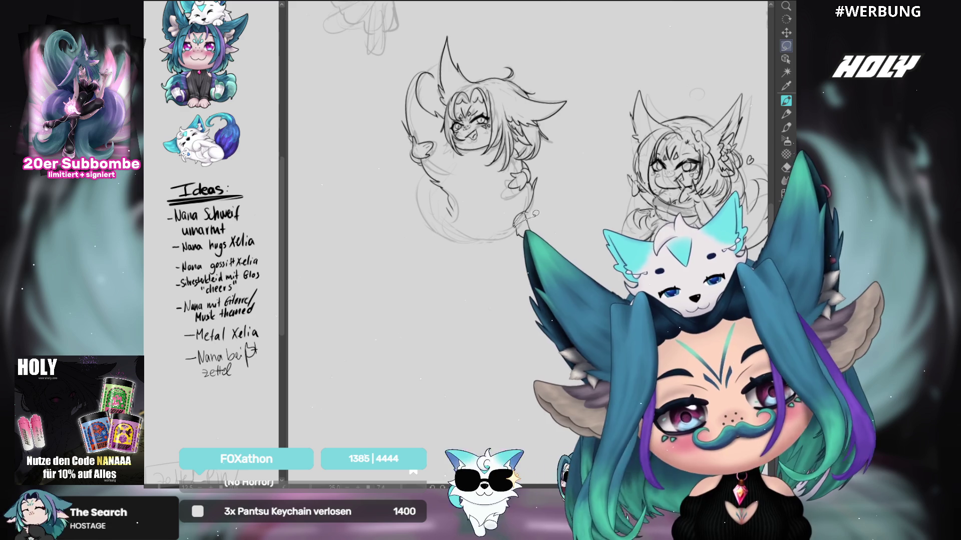
Step: Select the small tail tip of the left sketch and reshape it with a free transform
drag(571, 65, 591, 175)
click(529, 214)
drag(518, 222, 534, 232)
key(ctrl+t)
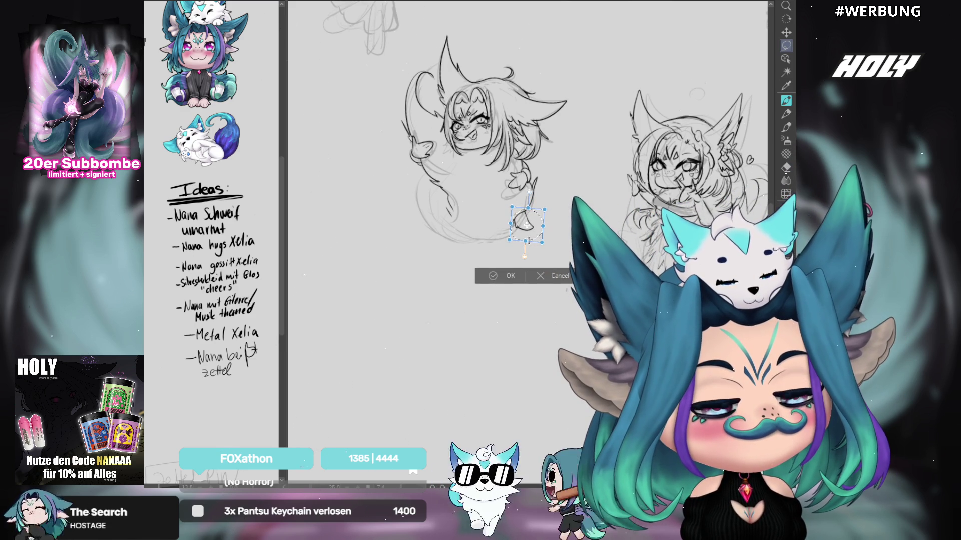
click(510, 276)
key(ctrl+d)
key(p)
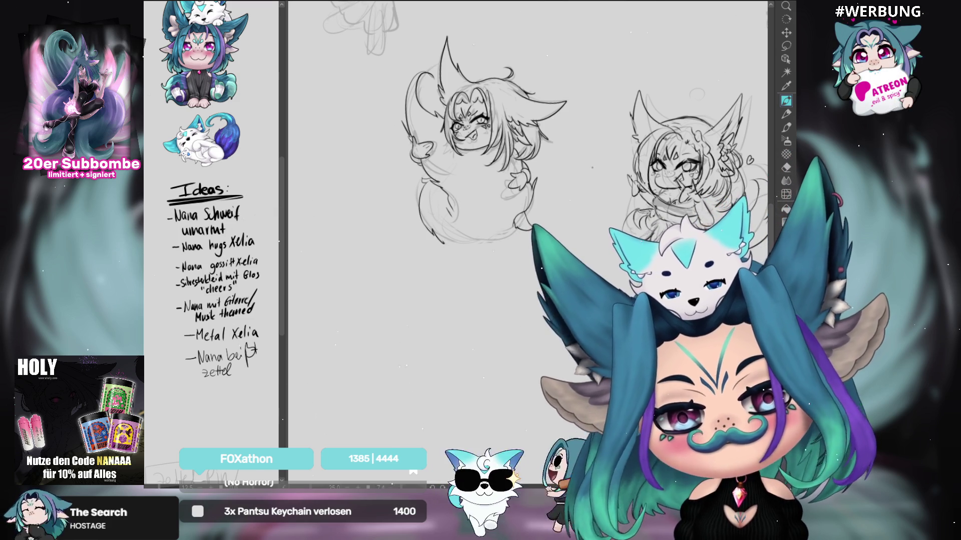
Step: Undo the old bottom curve, redraw it around the round body, and reset the view rotation
key(m)
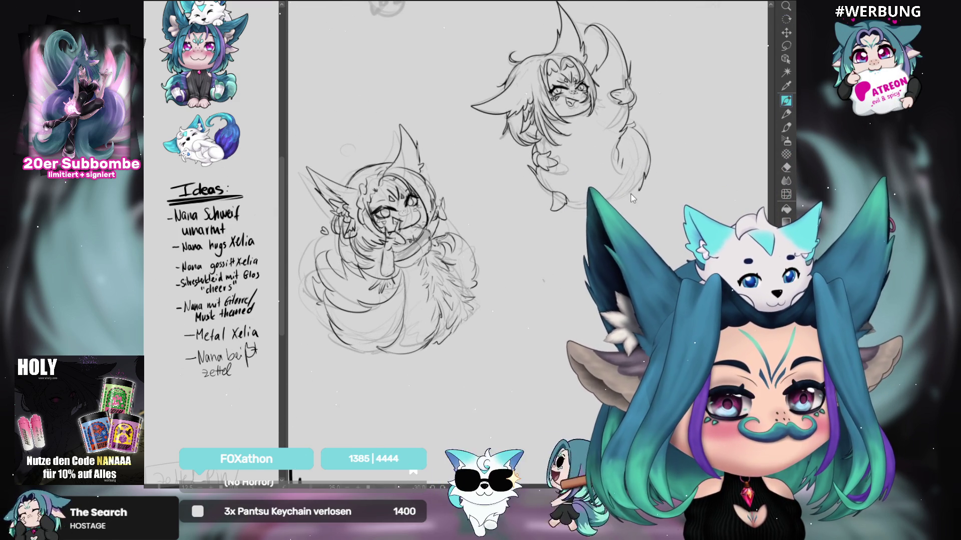
key(m)
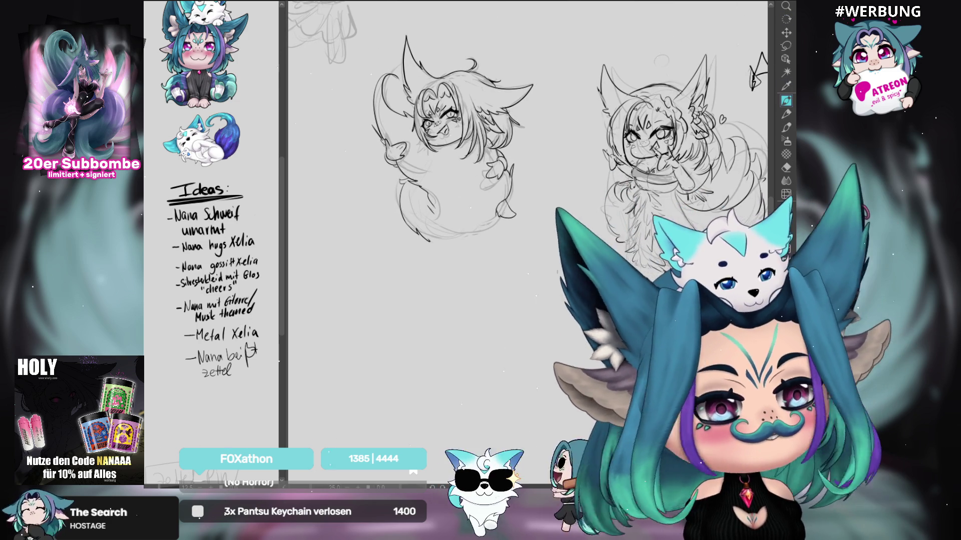
key(ctrl+z)
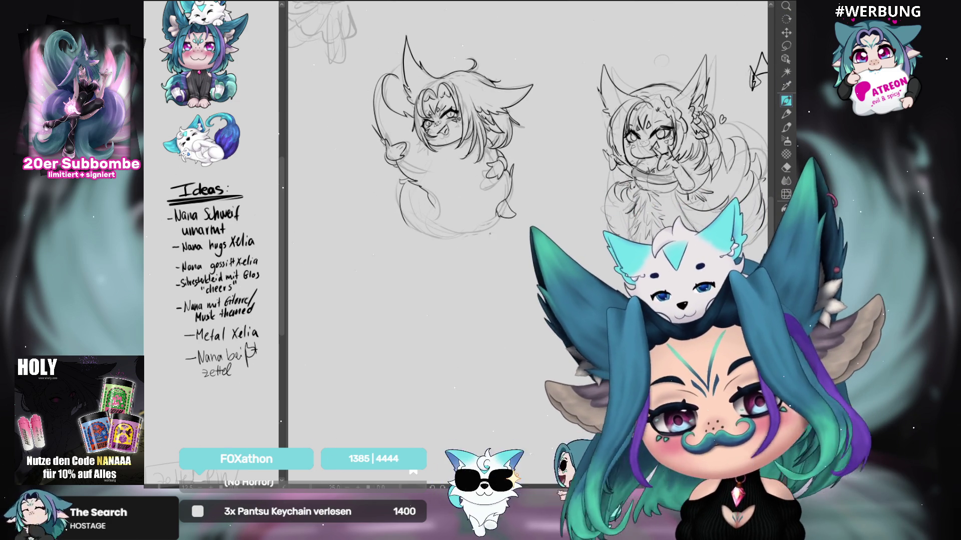
mouse_move(417, 227)
mouse_down()
mouse_move(470, 242)
mouse_move(496, 212)
mouse_up()
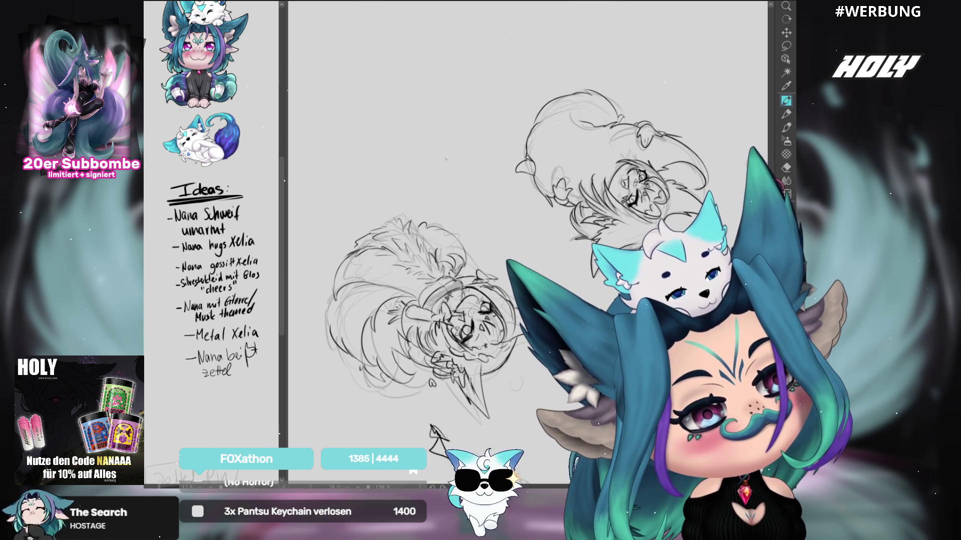
drag(625, 210, 699, 127)
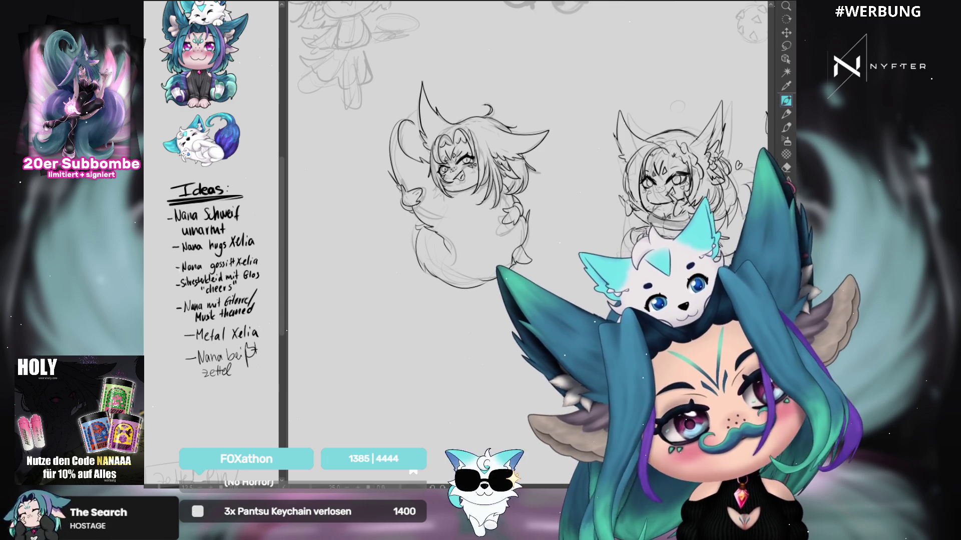
scroll(526, 240, down, 3)
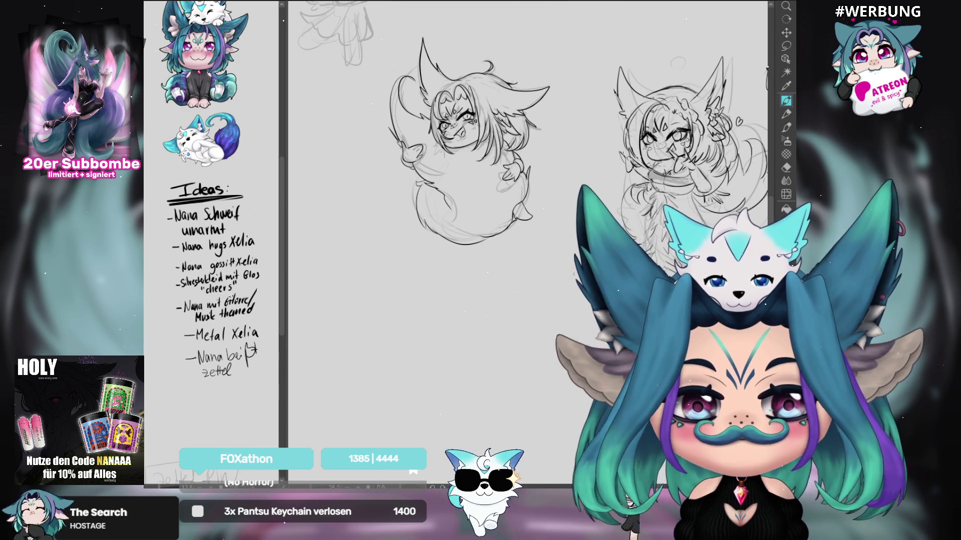
drag(681, 110, 660, 150)
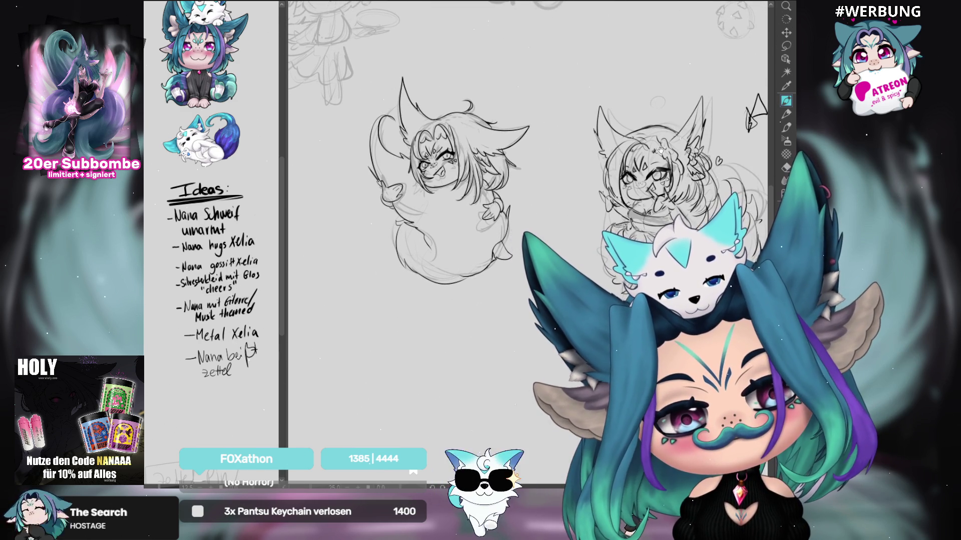
drag(642, 201, 598, 189)
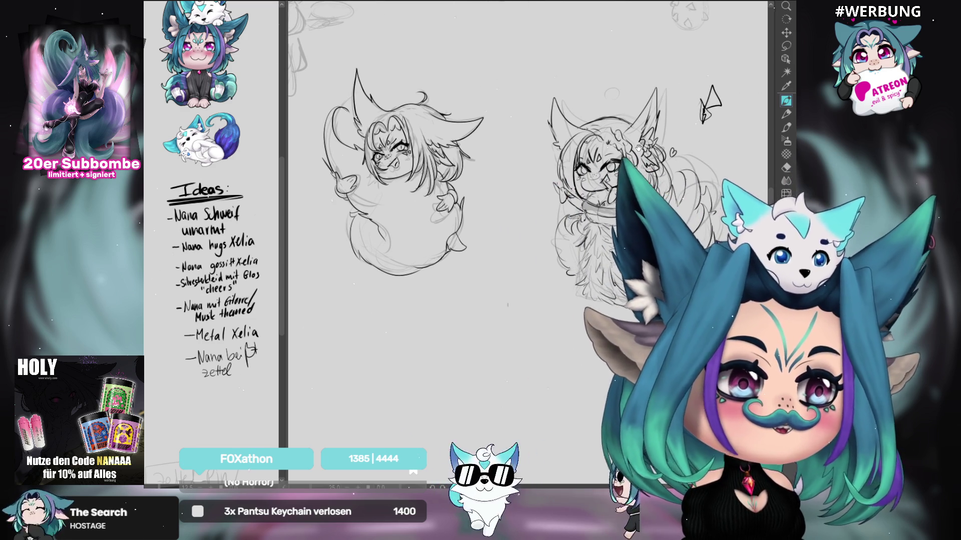
mouse_move(690, 230)
mouse_down()
mouse_move(632, 199)
mouse_move(671, 173)
mouse_move(665, 189)
mouse_up()
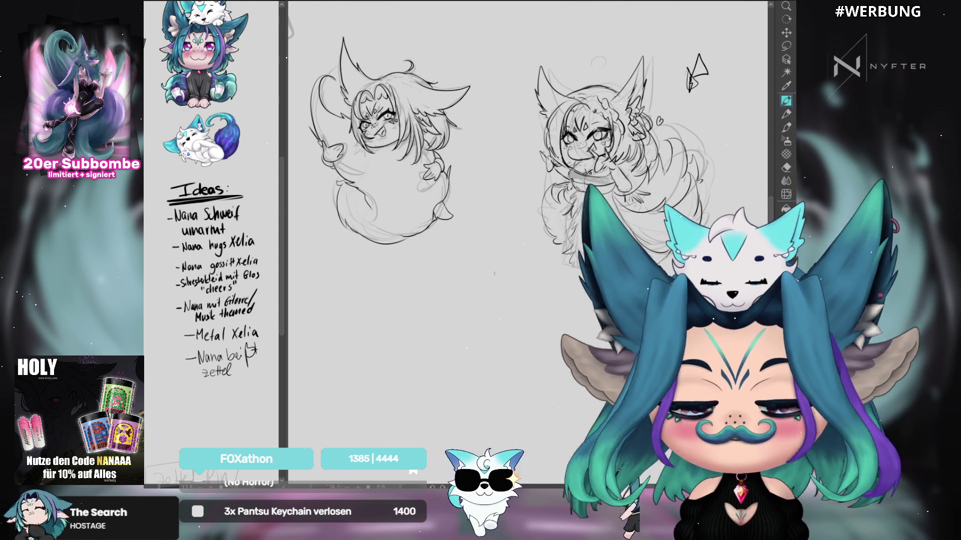
click(786, 46)
Step: Delete the small doodle at the top right of the canvas
drag(696, 42, 716, 70)
key(Delete)
key(ctrl+d)
drag(689, 130, 672, 126)
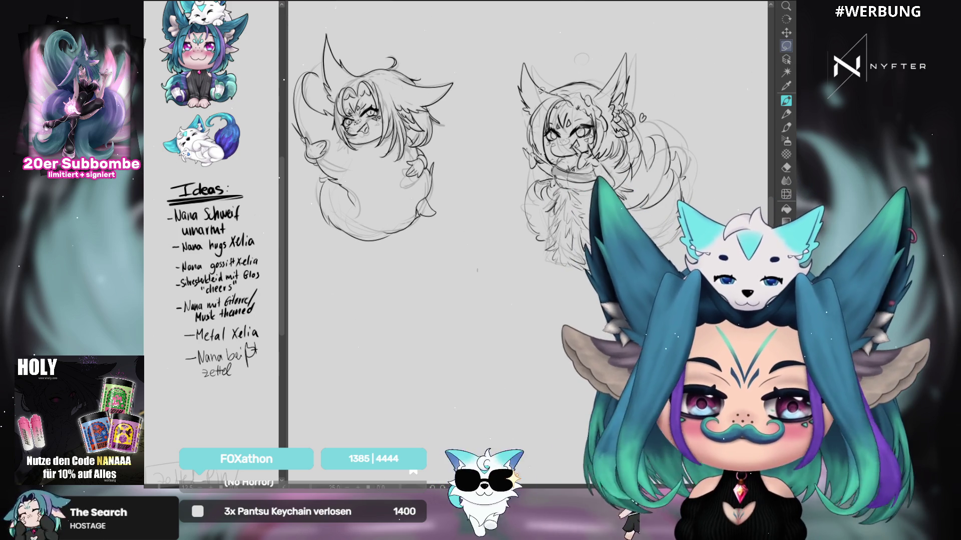
mouse_move(494, 158)
mouse_down()
mouse_move(555, 161)
mouse_move(552, 146)
mouse_up()
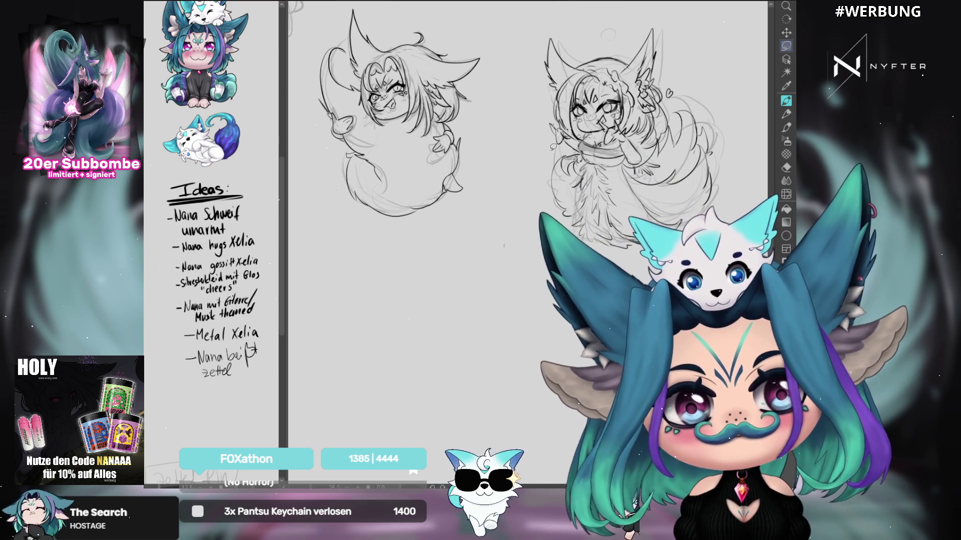
Step: Move the right-hand sketch below the left one and commit it in place
mouse_move(680, 27)
mouse_down()
mouse_move(493, 75)
mouse_move(515, 200)
mouse_move(675, 260)
mouse_move(682, 31)
mouse_up()
mouse_move(681, 149)
mouse_down()
mouse_move(488, 352)
mouse_move(469, 349)
mouse_up()
key(Return)
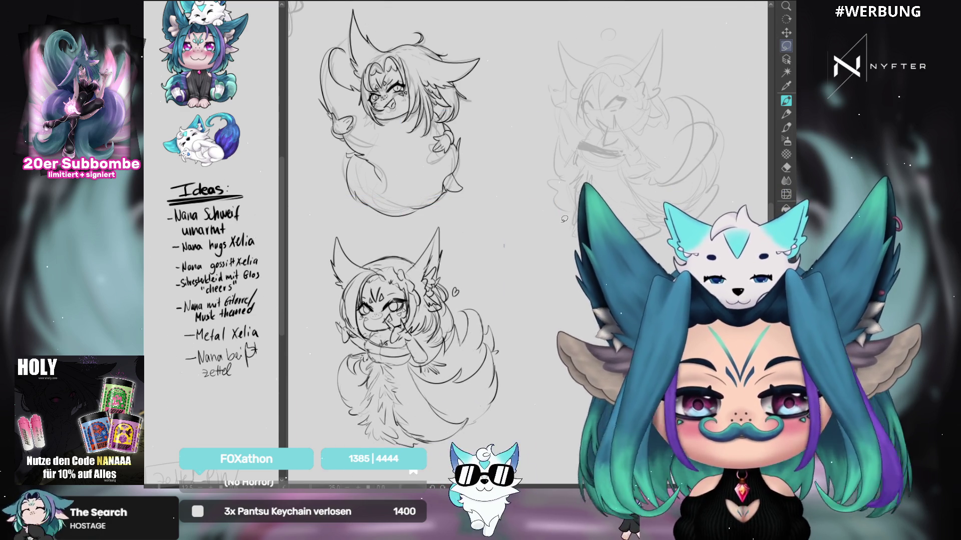
drag(420, 225, 435, 231)
key(p)
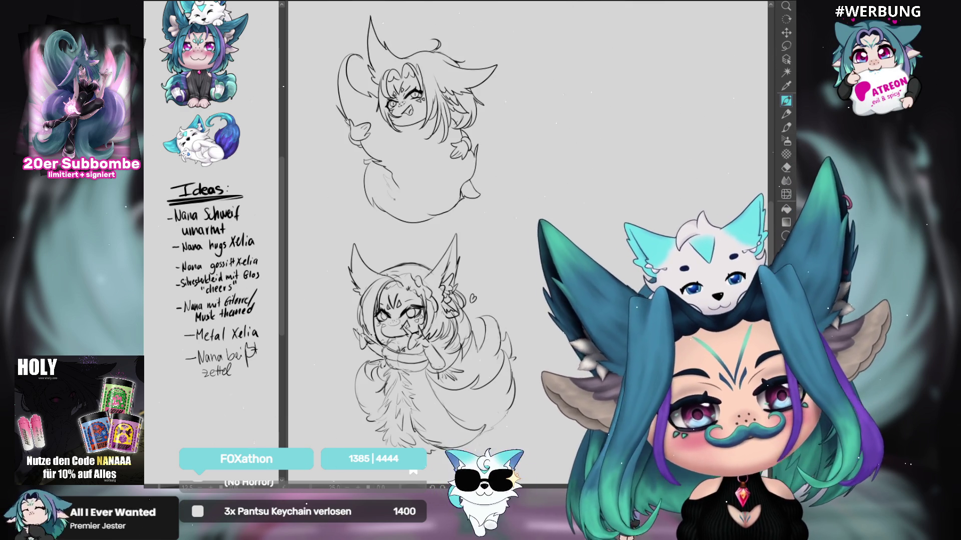
Step: Sketch body strokes on the upper sketch, replacing one stray stroke beside it
drag(375, 141, 396, 155)
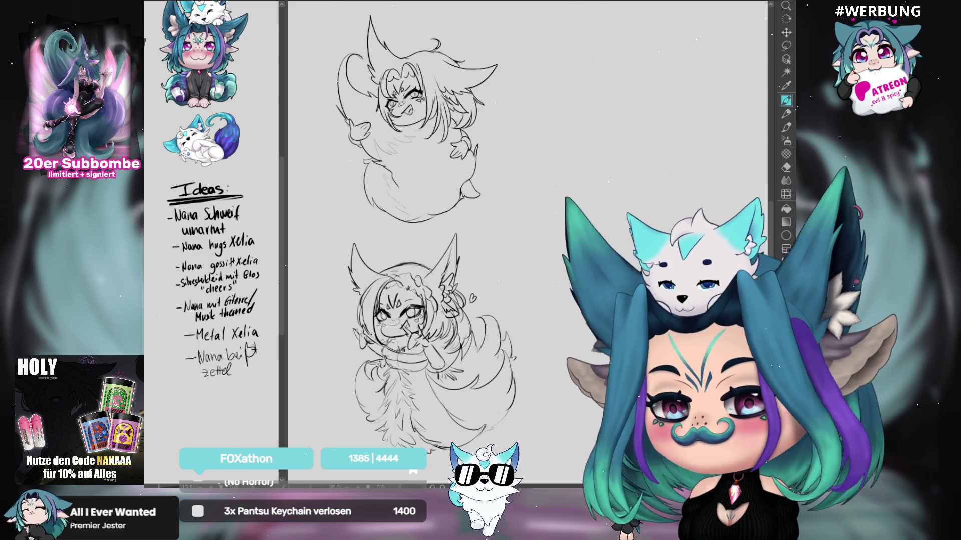
mouse_move(493, 147)
mouse_down()
mouse_move(500, 117)
mouse_move(503, 136)
mouse_up()
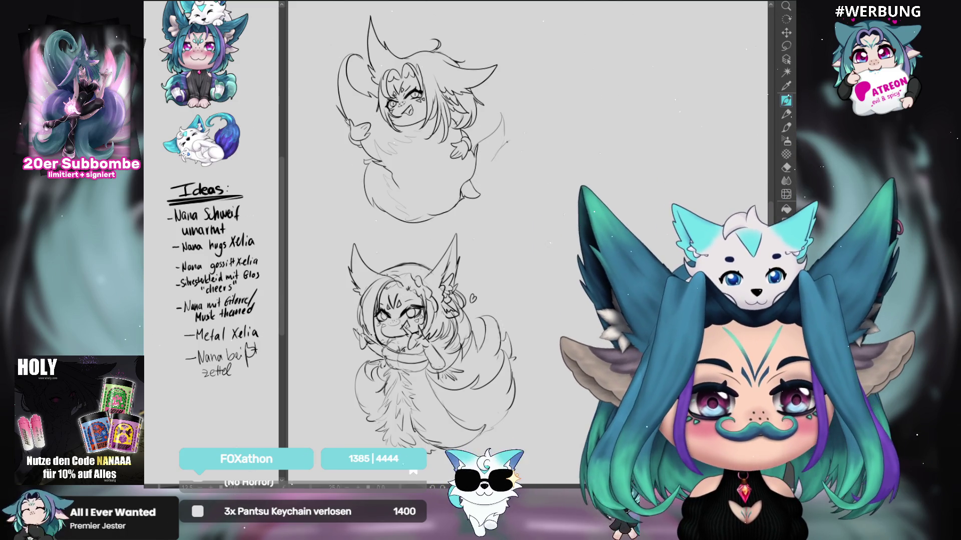
key(ctrl+z)
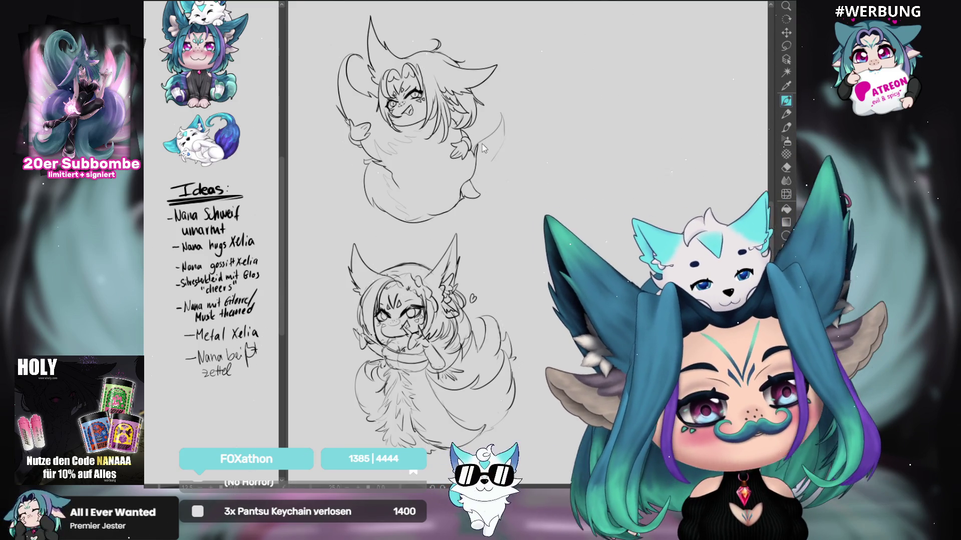
drag(483, 141, 474, 117)
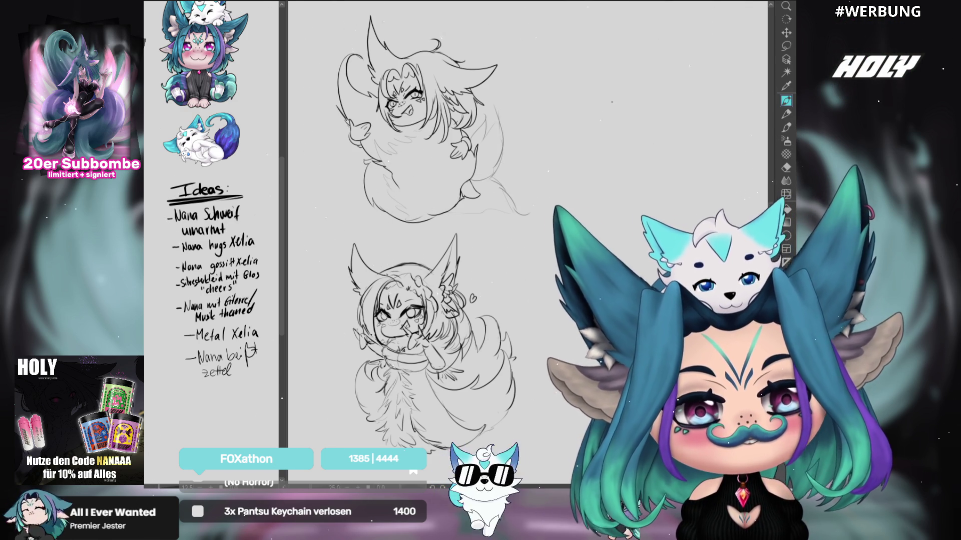
Step: Lasso the upper sketch's tail stroke and skew it down and to the left
click(786, 45)
mouse_move(498, 173)
mouse_down()
mouse_move(465, 214)
mouse_move(493, 193)
mouse_move(496, 176)
mouse_up()
key(ctrl+t)
drag(543, 223, 522, 231)
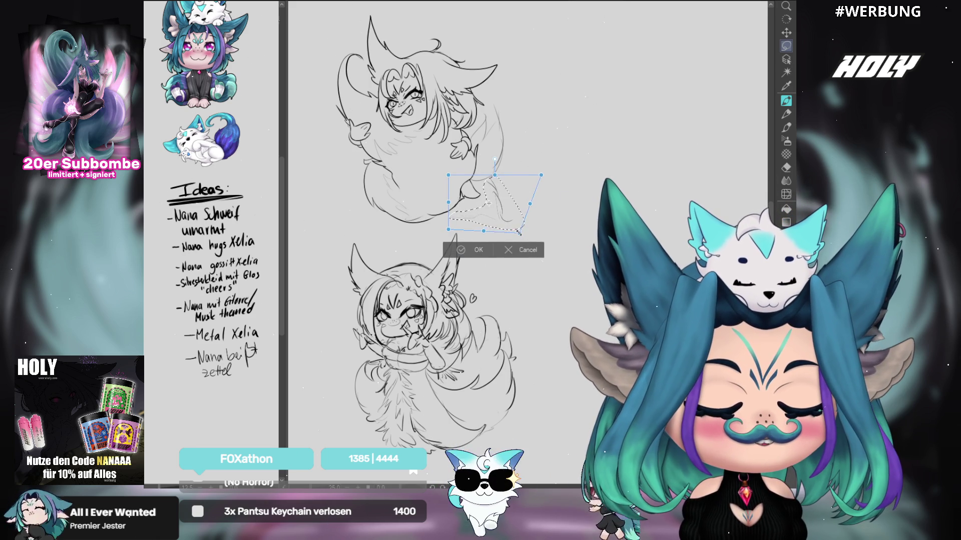
click(473, 248)
click(786, 101)
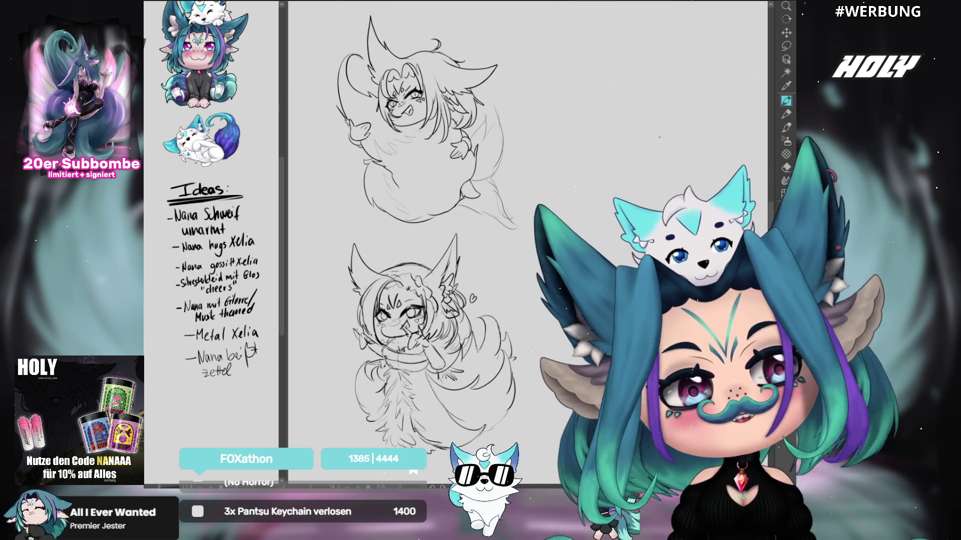
mouse_move(679, 93)
mouse_down()
mouse_move(669, 91)
mouse_move(673, 83)
mouse_up()
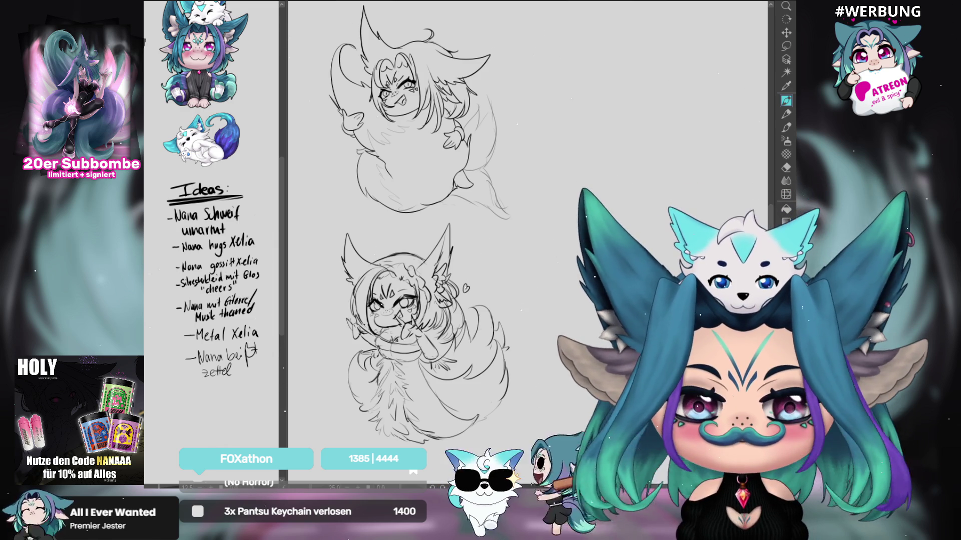
Step: Draw a freehand lasso loop around the entire fur-eared lower fox sketch
mouse_move(592, 196)
mouse_down()
mouse_move(576, 199)
mouse_move(584, 202)
mouse_up()
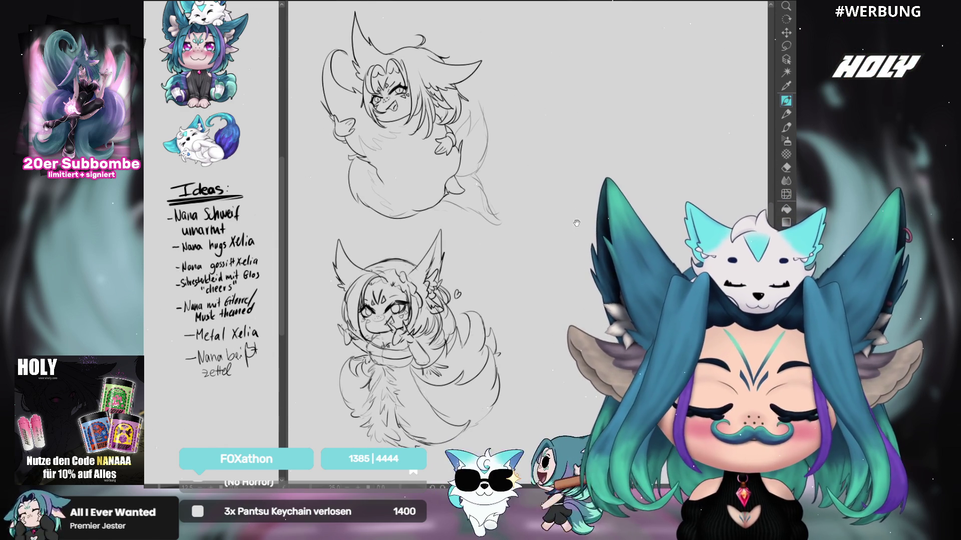
key(m)
mouse_move(467, 246)
mouse_down()
mouse_move(400, 228)
mouse_move(304, 300)
mouse_move(390, 479)
mouse_move(523, 338)
mouse_move(460, 235)
mouse_up()
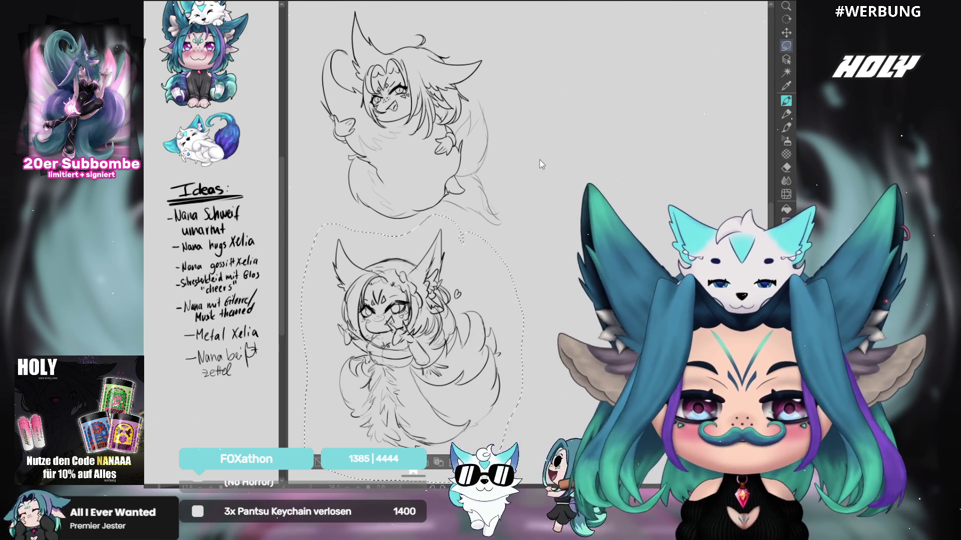
Step: Deselect, then pen circled numbers 1 and 2 left of the upper and lower sketches
key(ctrl+d)
drag(549, 216, 588, 216)
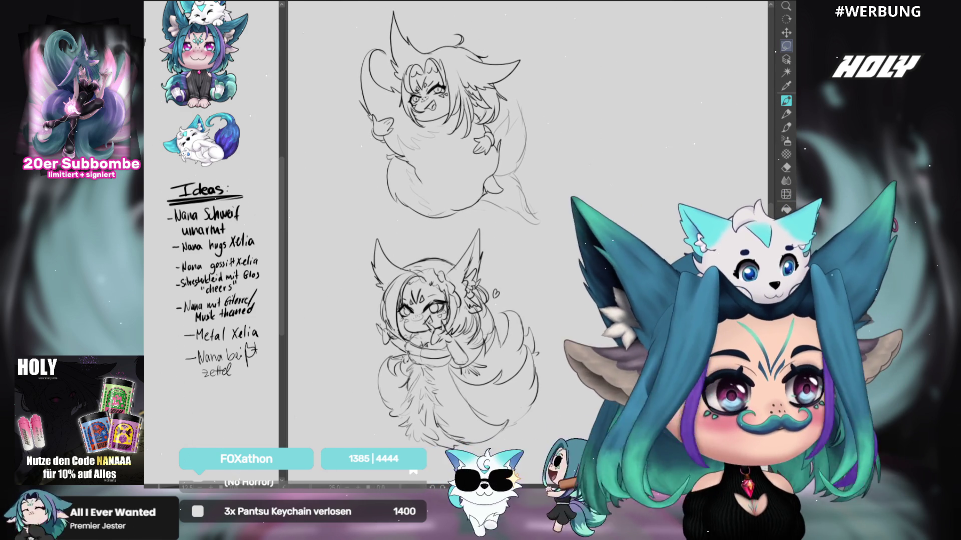
key(p)
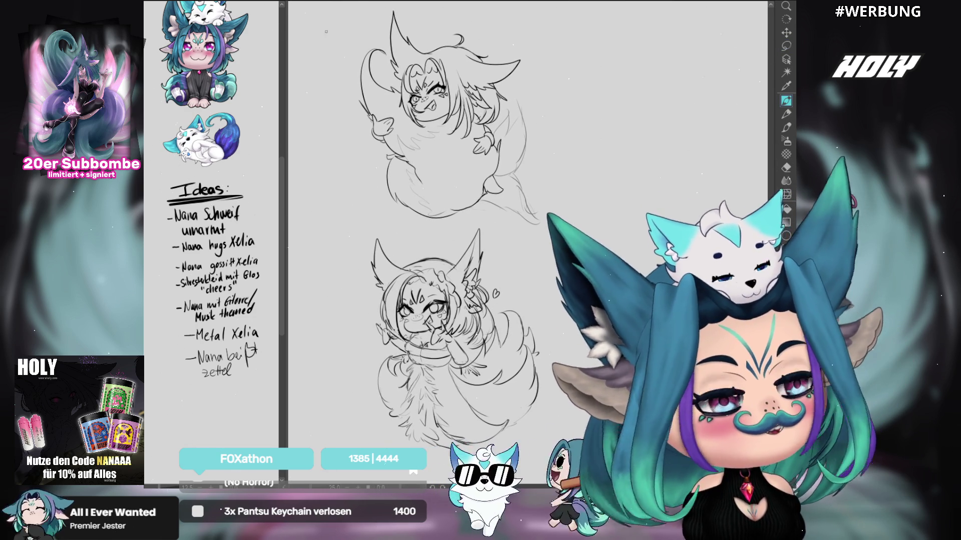
drag(317, 103, 323, 120)
mouse_move(328, 79)
mouse_down()
mouse_move(315, 137)
mouse_move(331, 80)
mouse_up()
mouse_move(330, 307)
mouse_down()
mouse_move(336, 330)
mouse_move(359, 335)
mouse_up()
drag(340, 287, 315, 295)
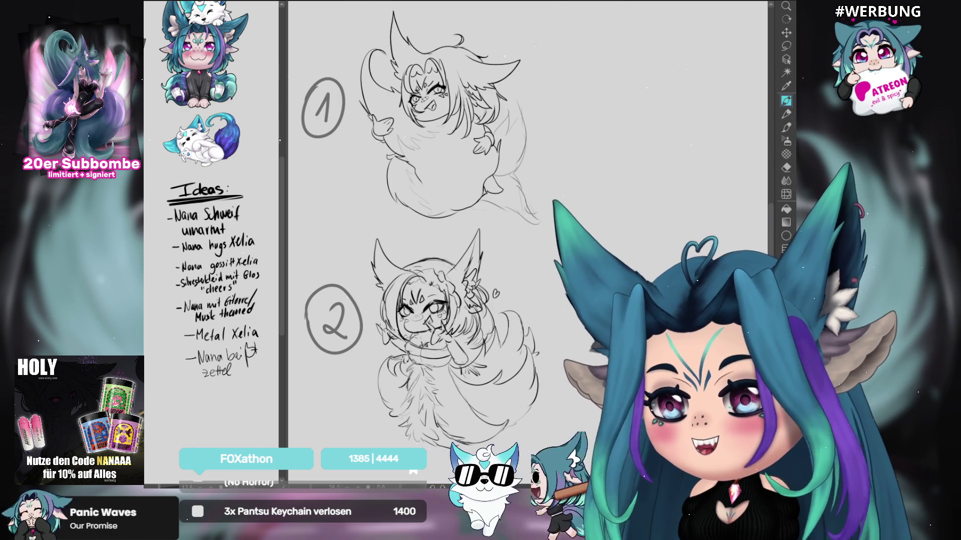
scroll(527, 225, down, 3)
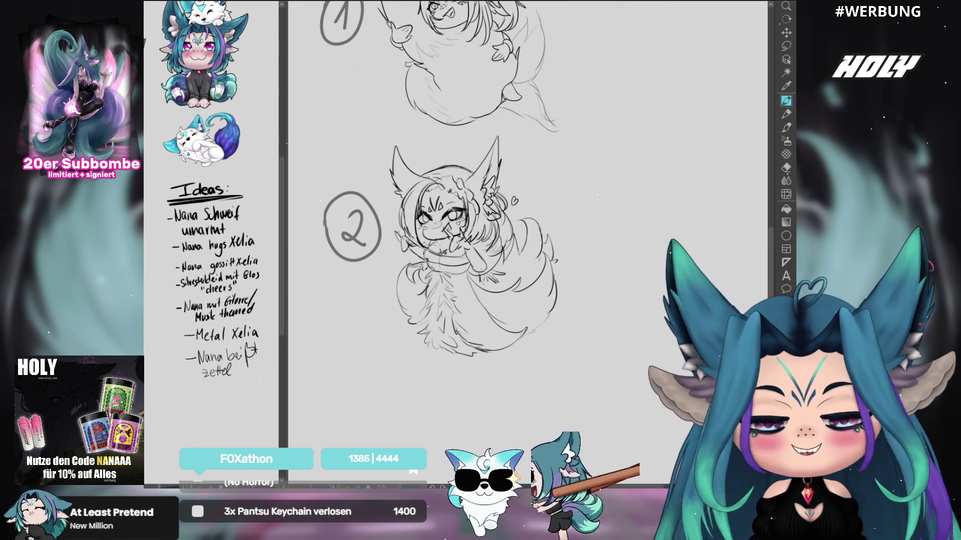
Step: Pan the canvas to centre sketch 2, the big-eared fox with its raised hand
drag(524, 135, 514, 124)
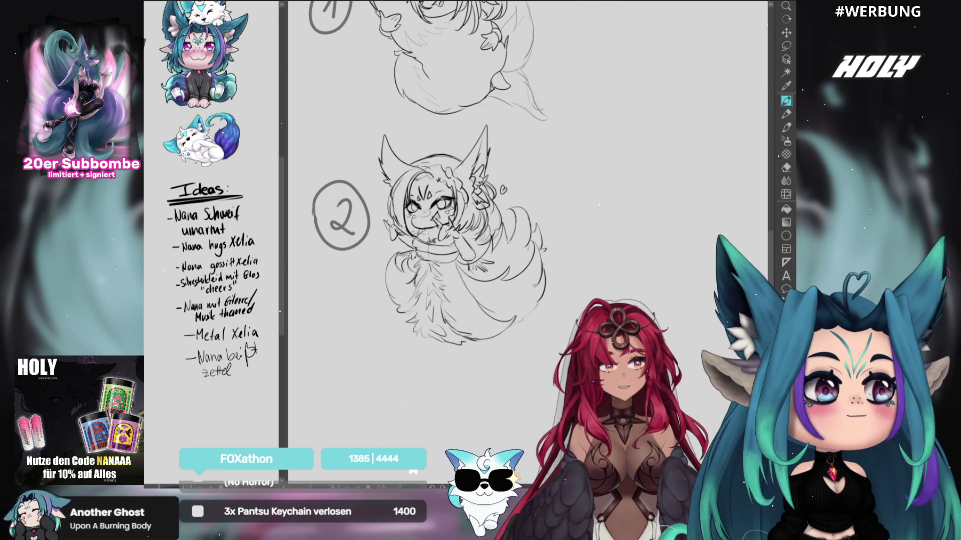
drag(568, 253, 569, 249)
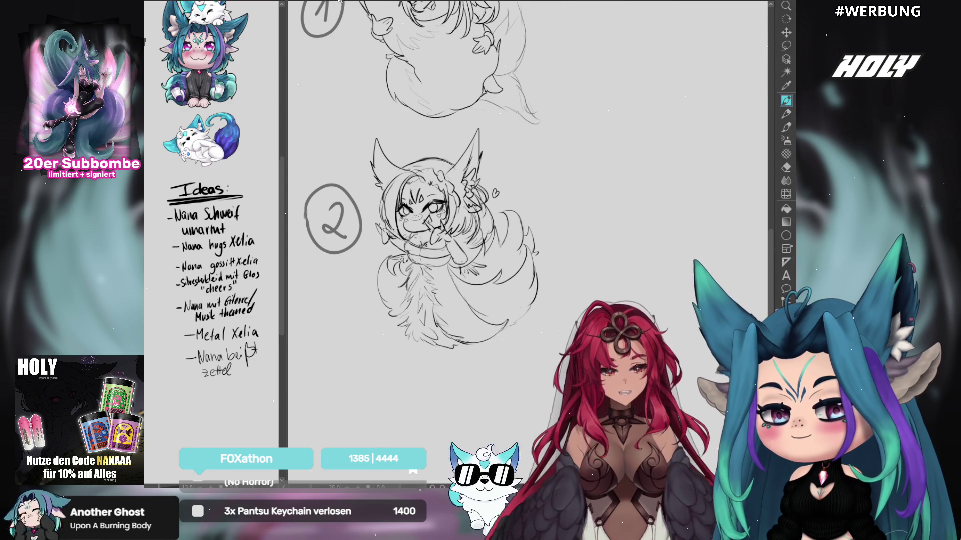
Step: Cycle open documents with Ctrl+Tab until the finished fox-woman fireworks illustration is showing
key(ctrl+Tab)
mouse_move(525, 130)
mouse_down()
mouse_move(265, 87)
mouse_move(299, 127)
mouse_move(260, 112)
mouse_up()
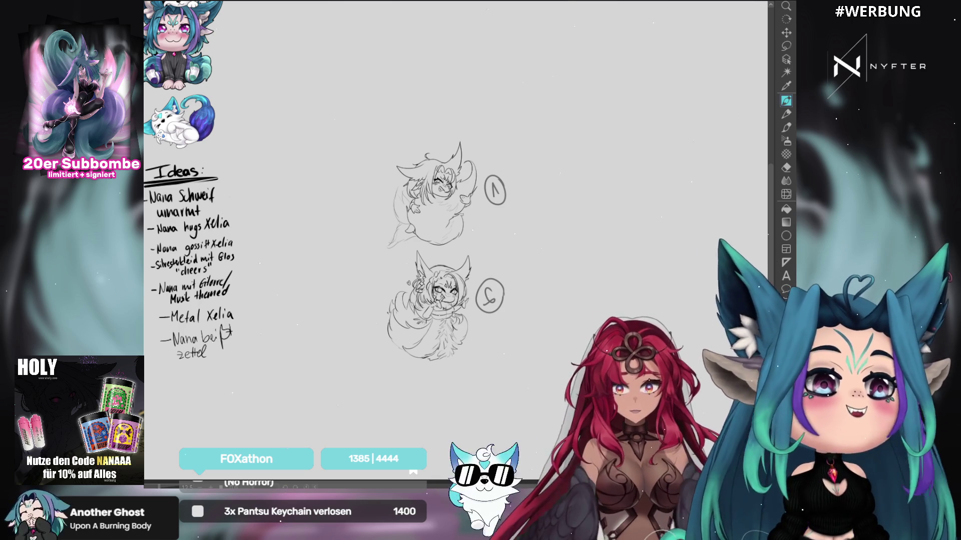
key(ctrl+Tab)
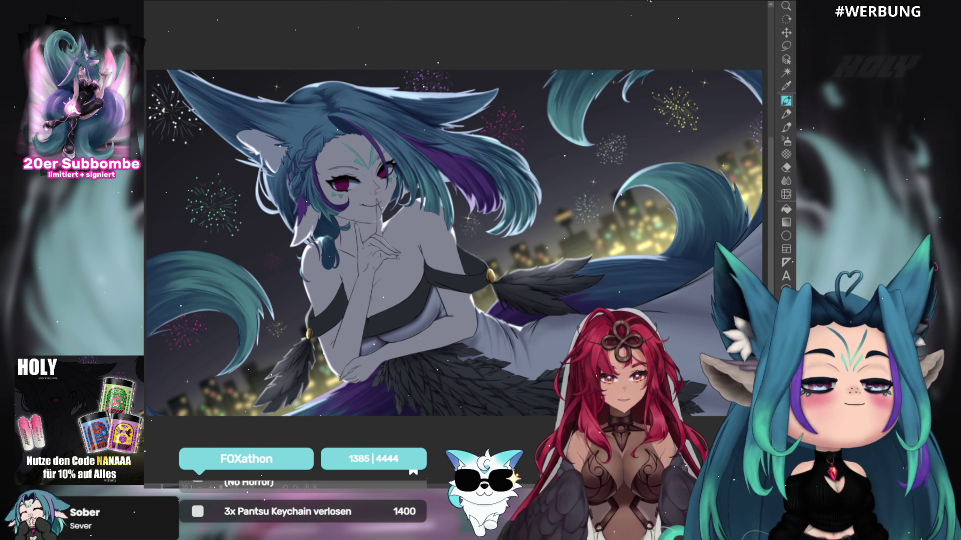
drag(510, 315, 524, 307)
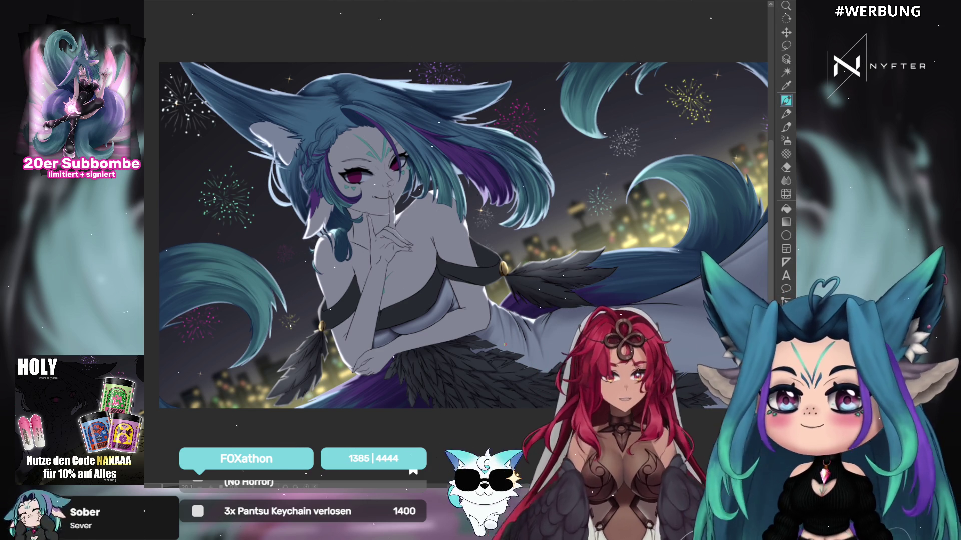
drag(571, 317, 564, 322)
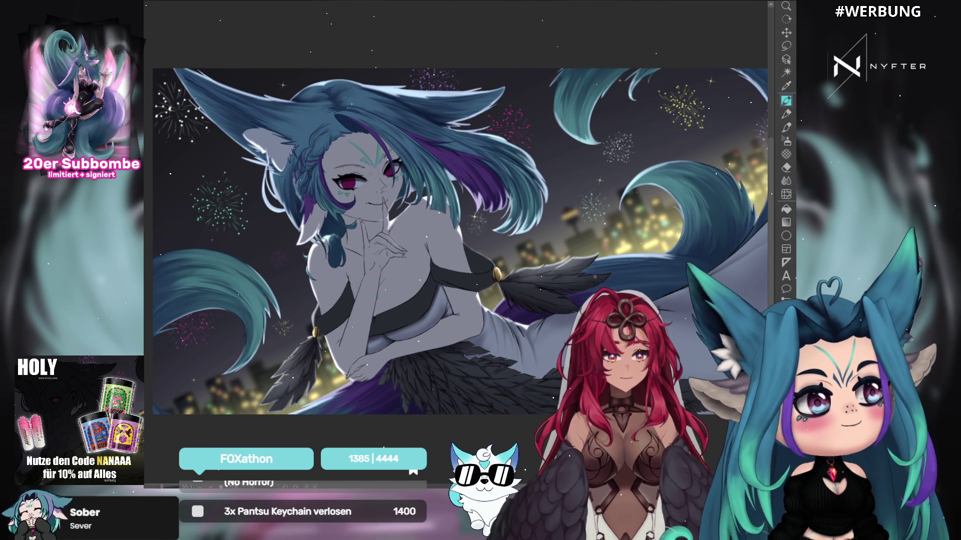
drag(594, 275, 592, 270)
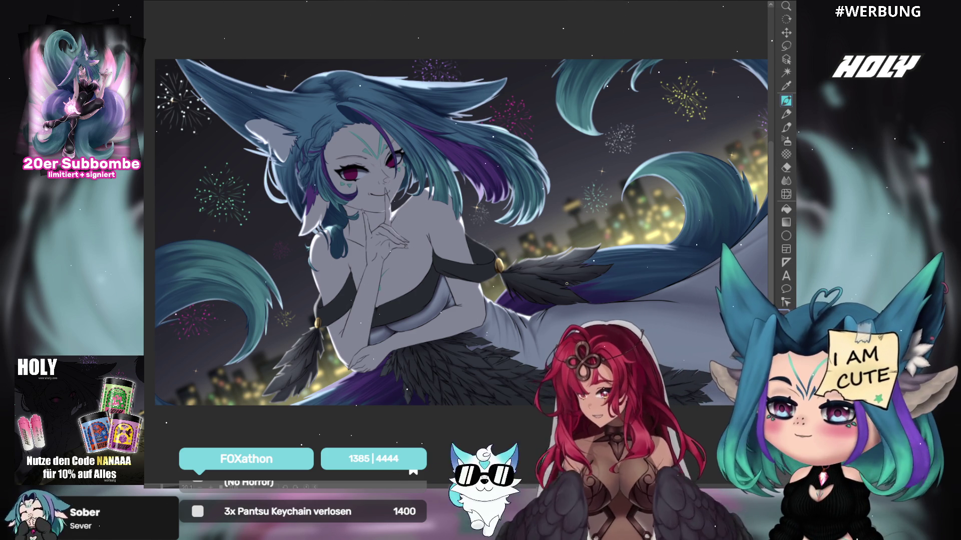
scroll(461, 225, up, 2)
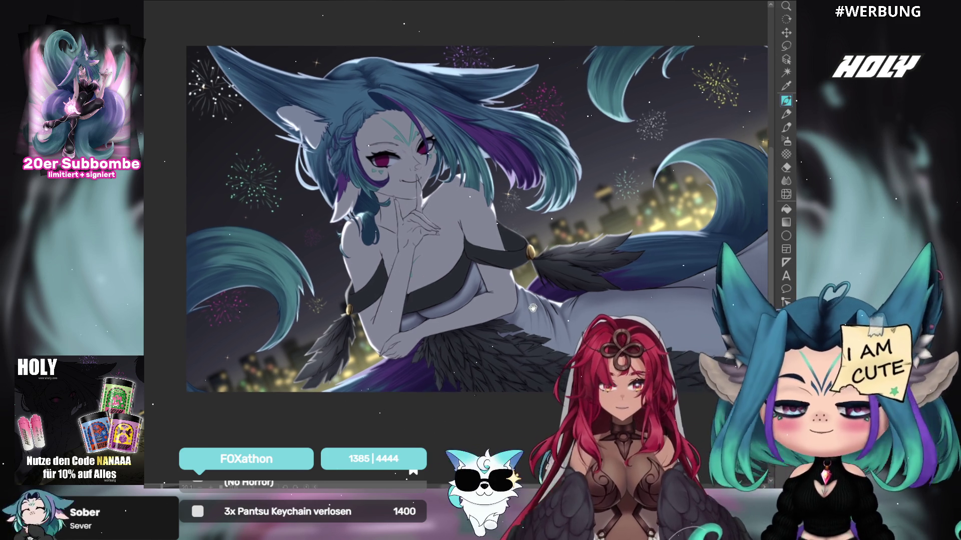
Step: Enlarge the brush, pan toward the face, and rotate the canvas view clockwise
key(bracketright)
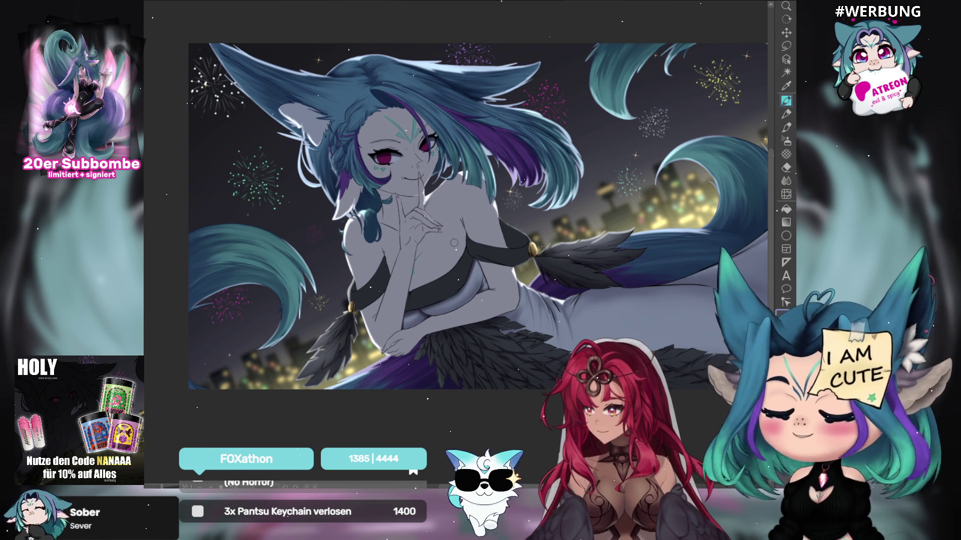
drag(640, 228, 625, 233)
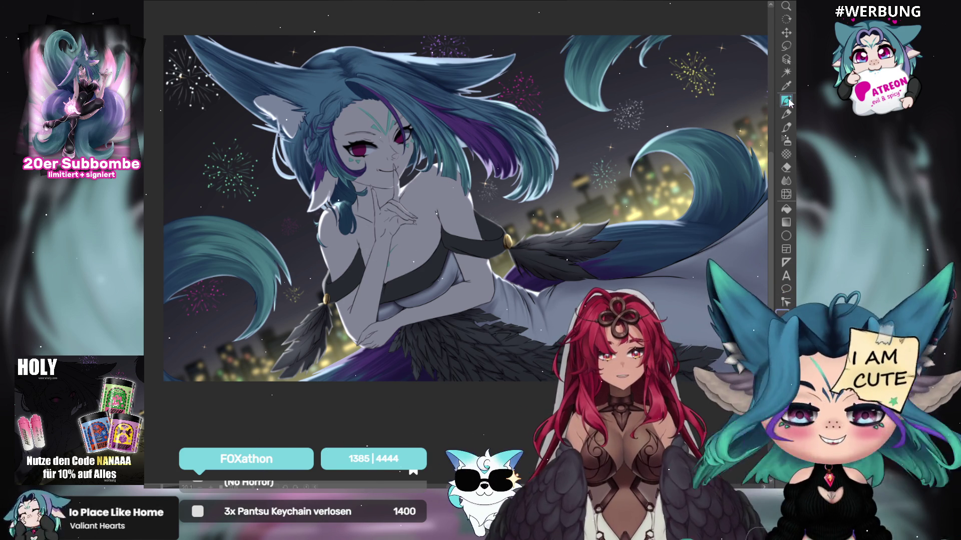
drag(491, 113, 472, 150)
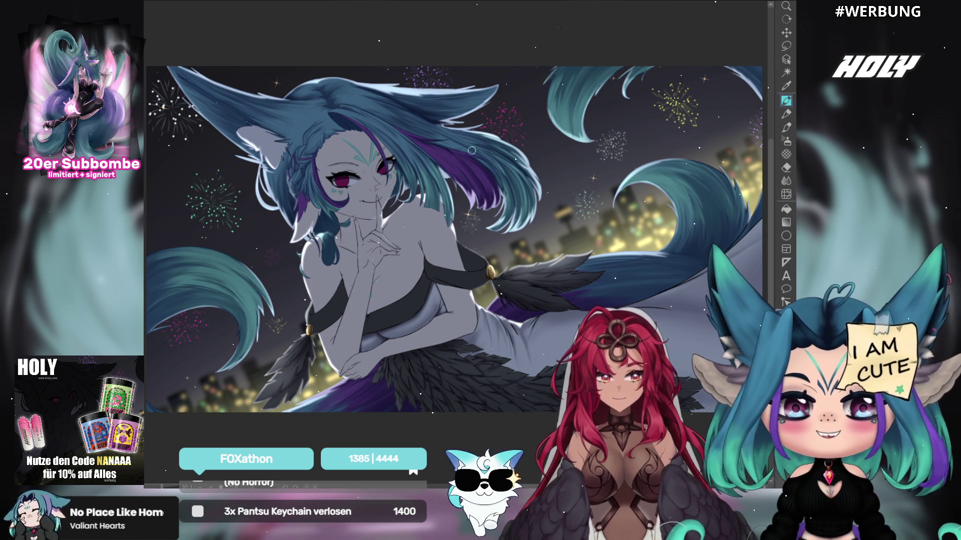
drag(481, 171, 711, 213)
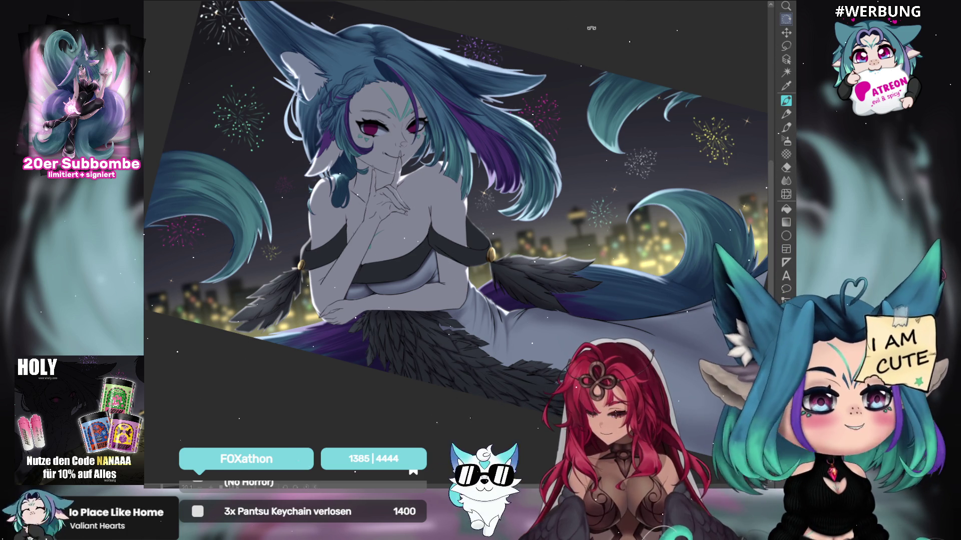
Step: Mirror the canvas horizontally and turn off the greyscale preview to check the face in full colour
click(785, 101)
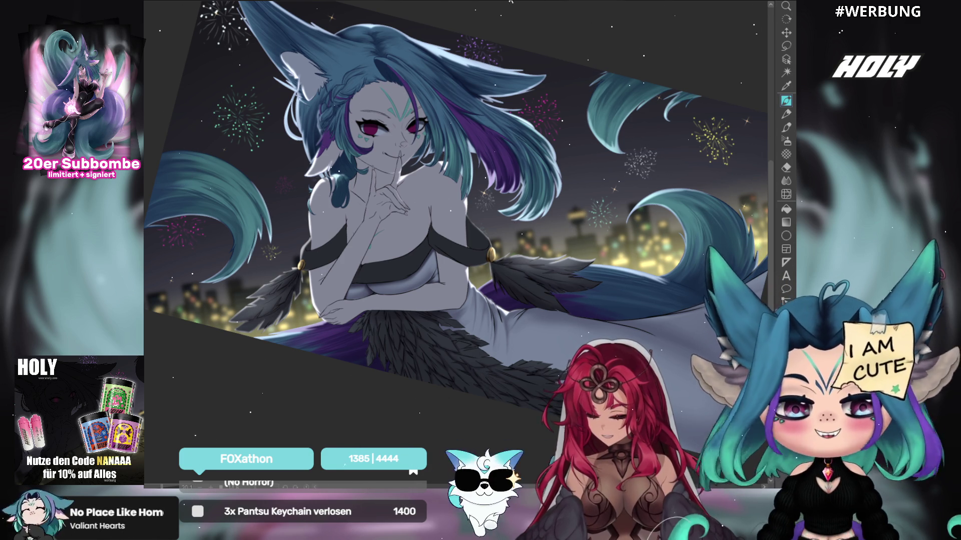
drag(620, 210, 577, 256)
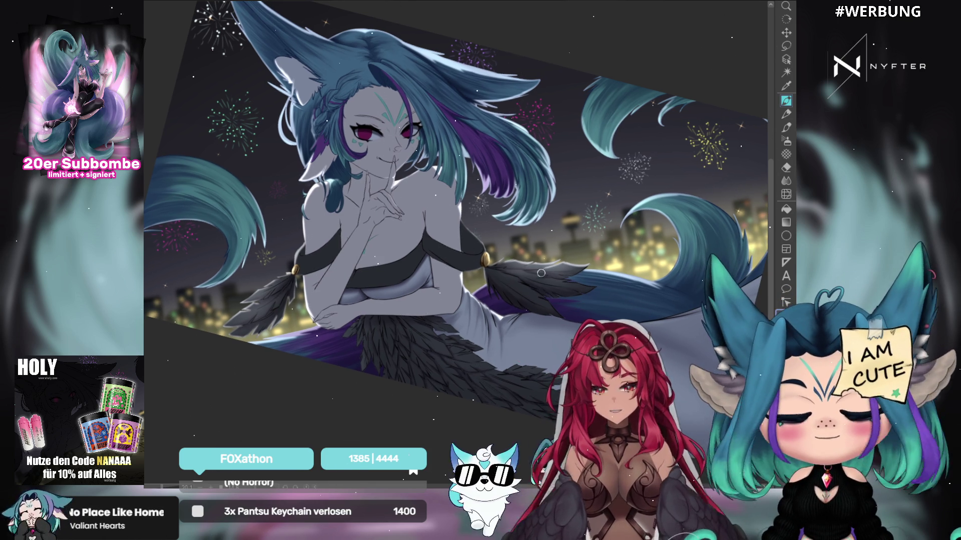
key(h)
key(h)
key(h)
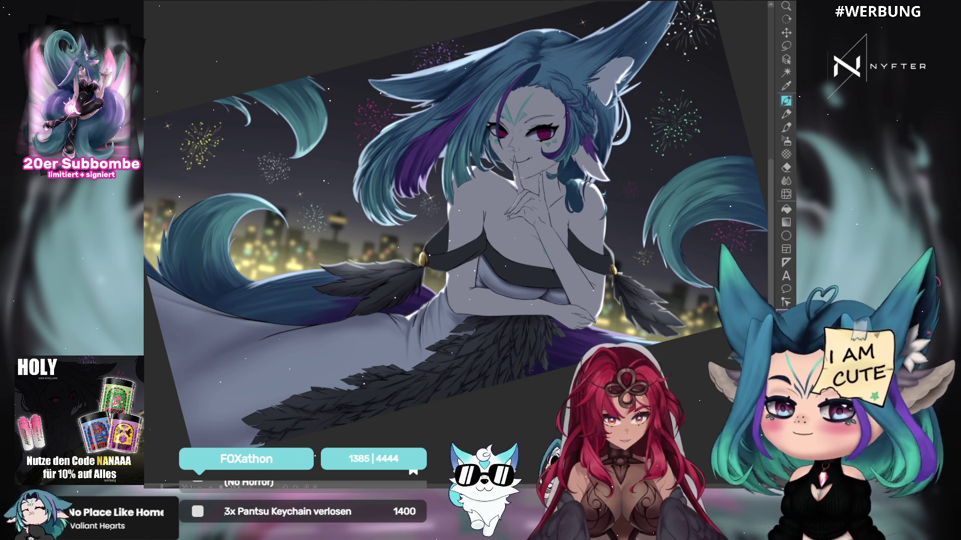
key(g)
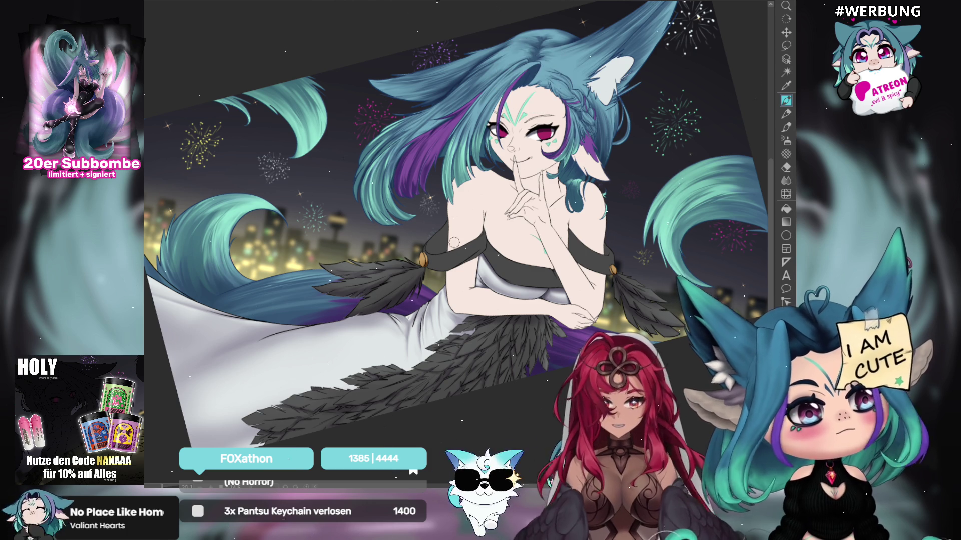
key(ctrl)
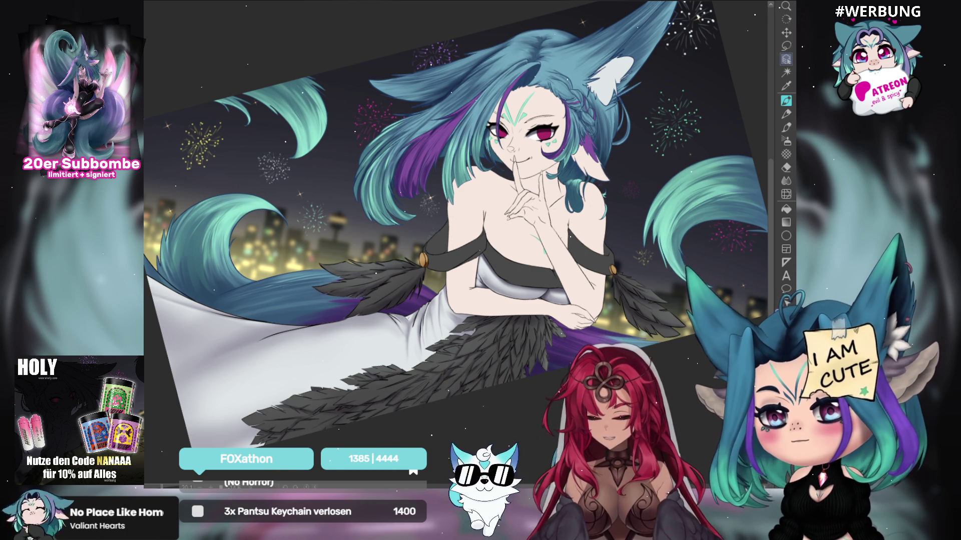
Step: Tilt the canvas to a comfortable angle and zoom in on the fox woman's face
mouse_move(551, 150)
mouse_down()
mouse_move(625, 225)
mouse_move(651, 275)
mouse_up()
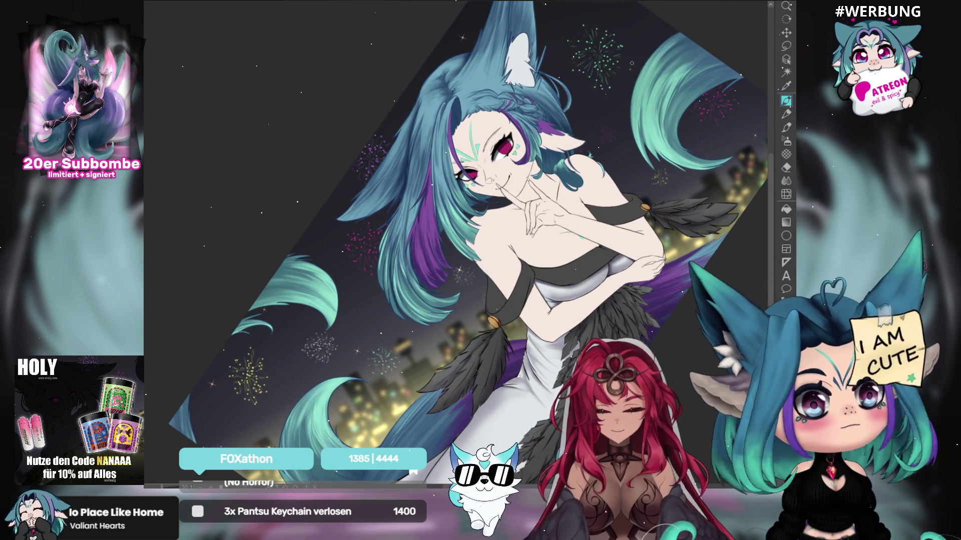
scroll(507, 147, up, 5)
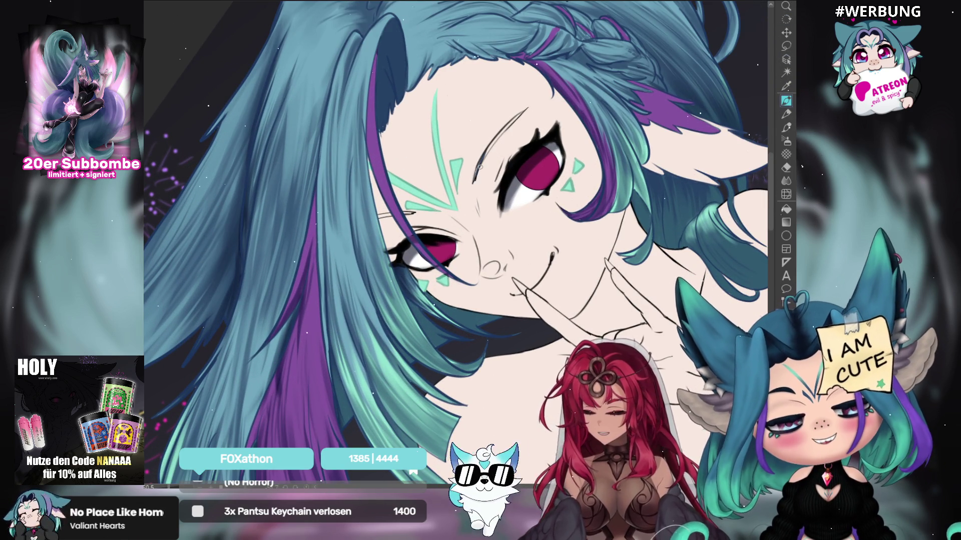
Step: Redraw the upper eyelid line thicker, then level the rotation and recentre the face
drag(485, 153, 527, 108)
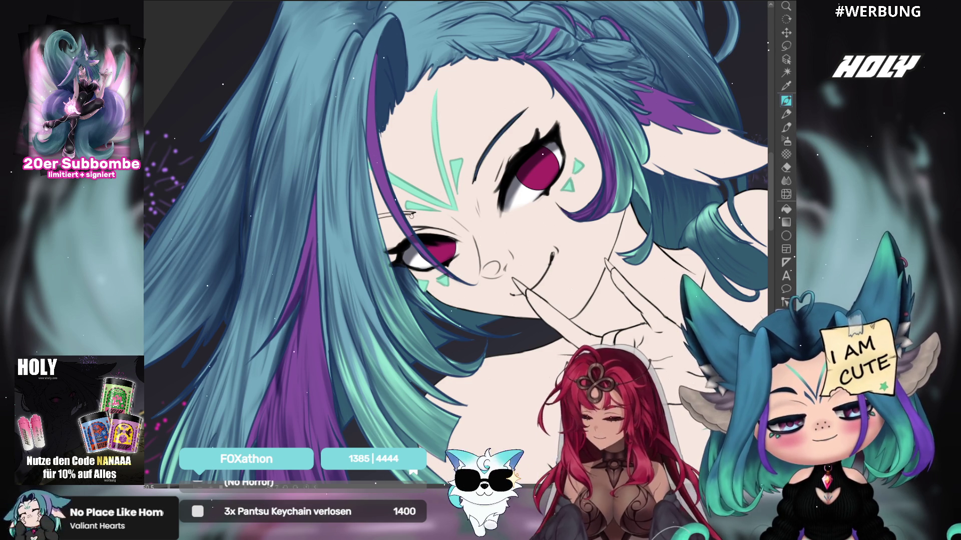
drag(442, 203, 448, 200)
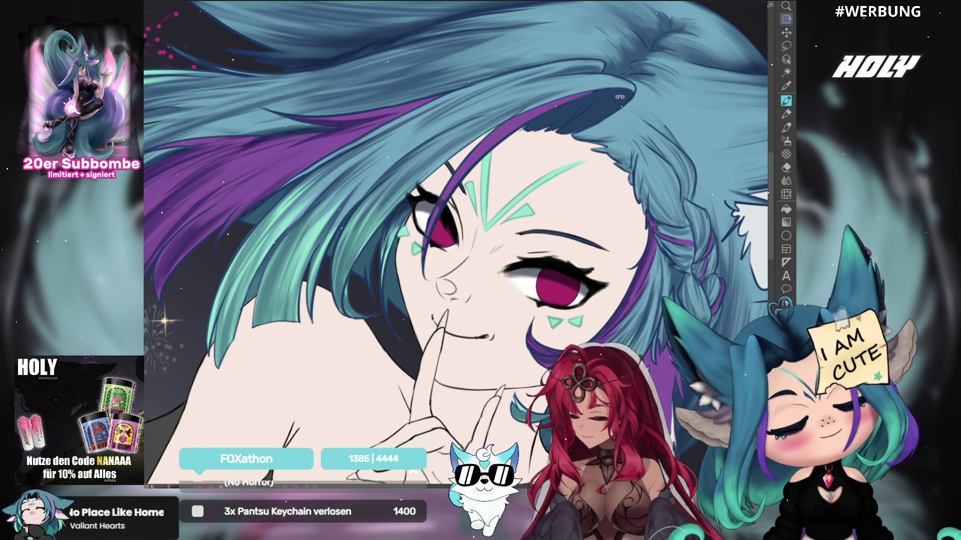
key(r)
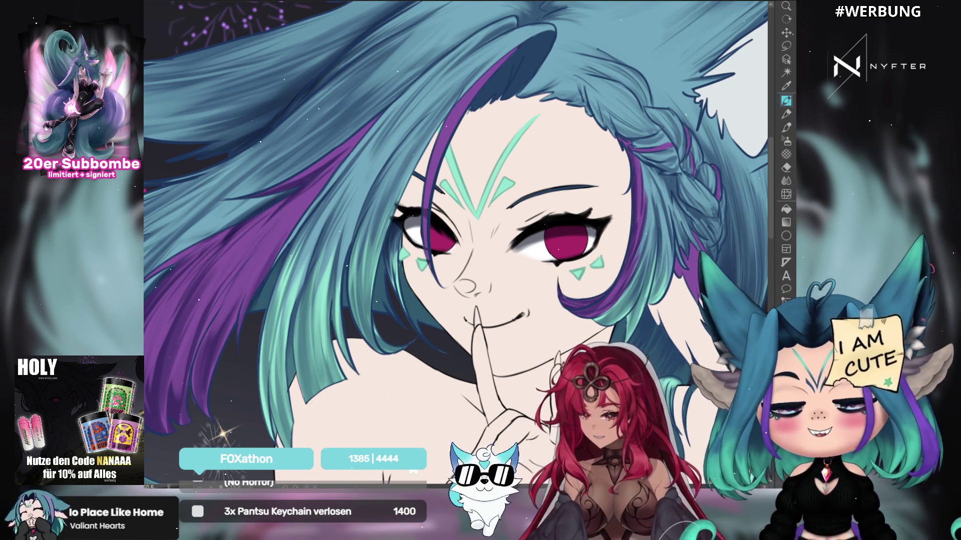
drag(612, 216, 583, 140)
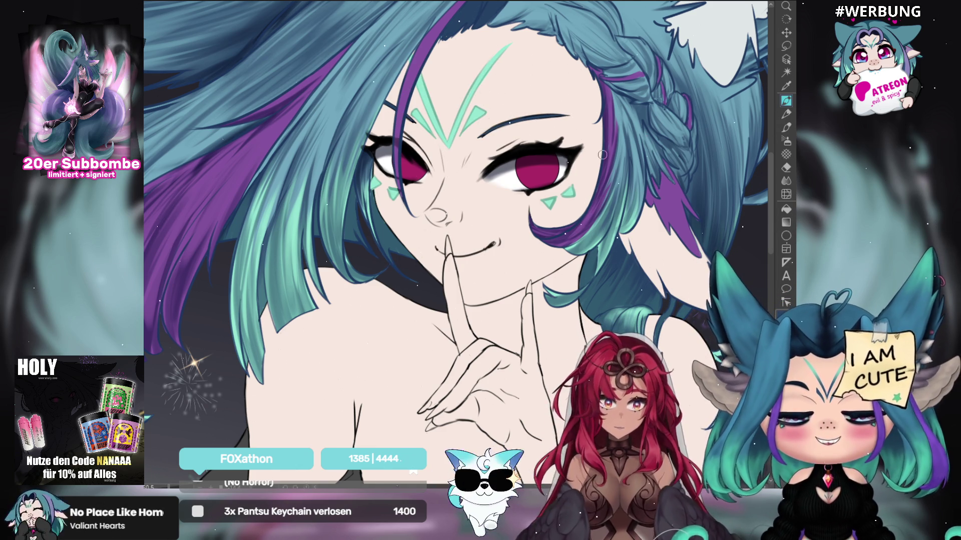
drag(640, 153, 605, 162)
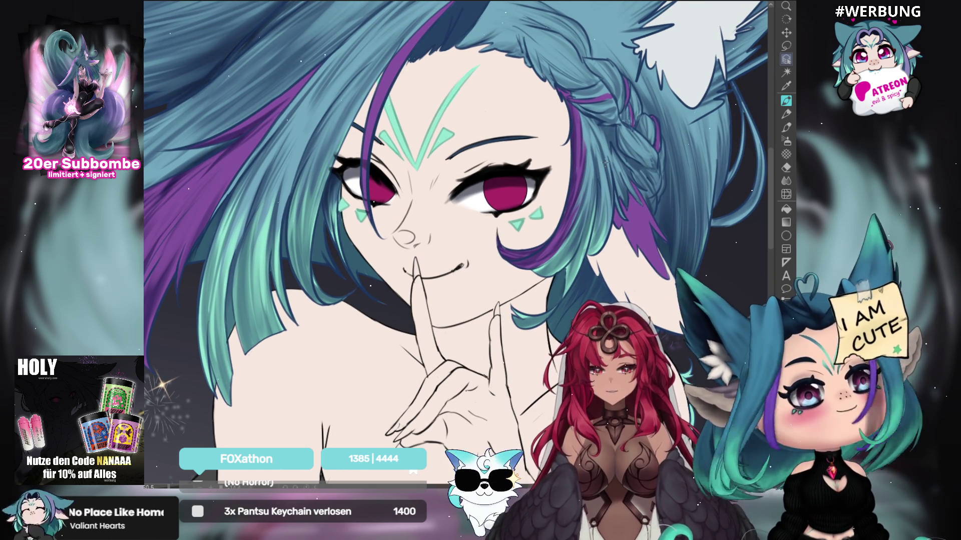
scroll(606, 162, up, 1)
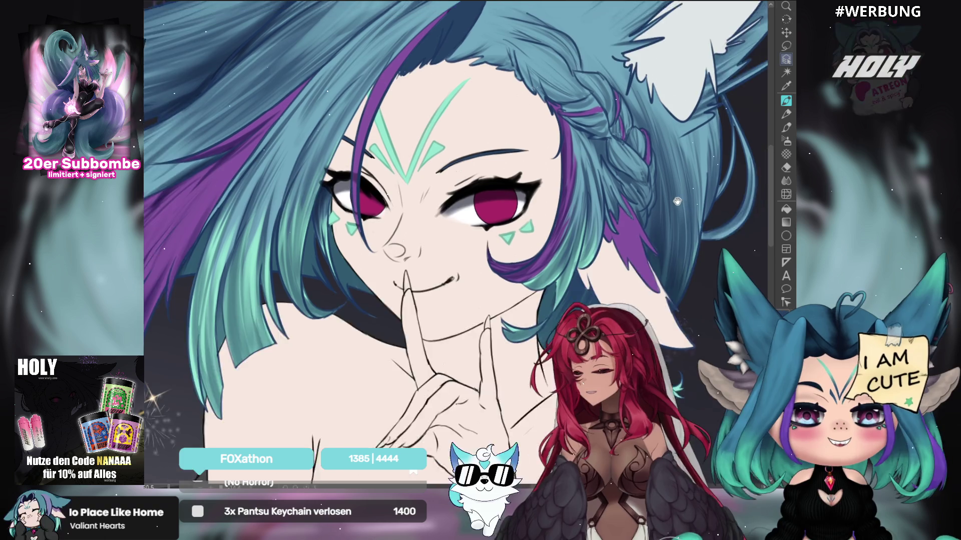
Step: Shade the inside, base and upper part of the white ear with grey pen strokes
click(784, 59)
click(785, 101)
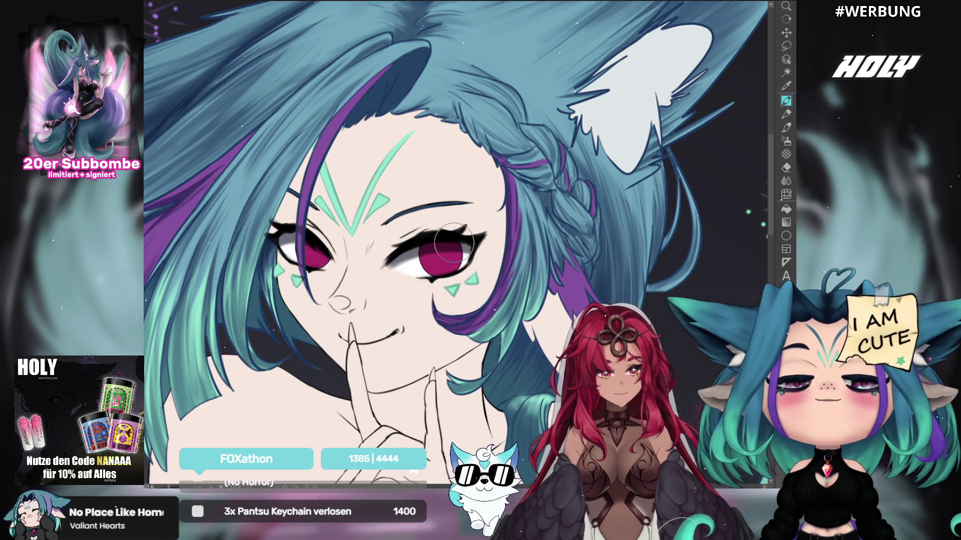
drag(575, 100, 616, 160)
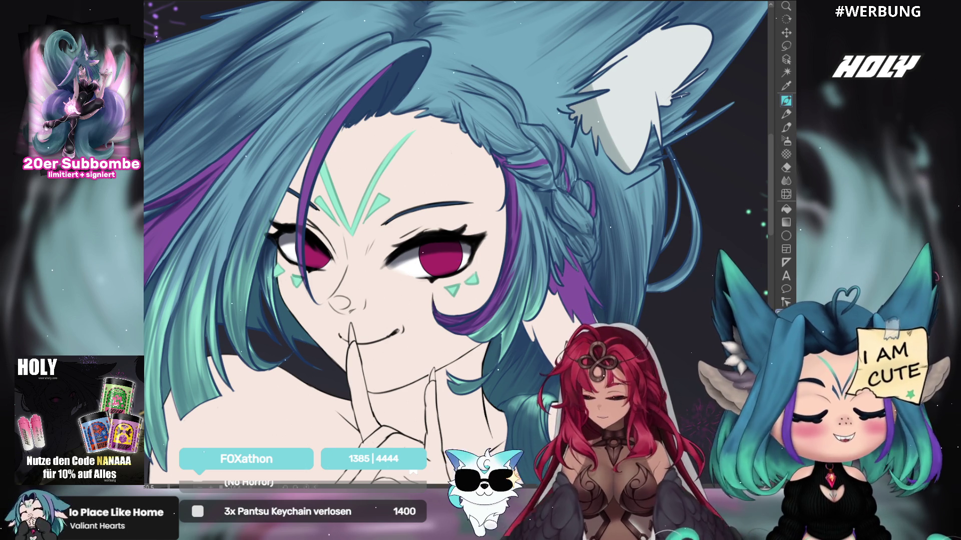
mouse_move(576, 75)
mouse_down()
mouse_move(620, 165)
mouse_move(591, 145)
mouse_up()
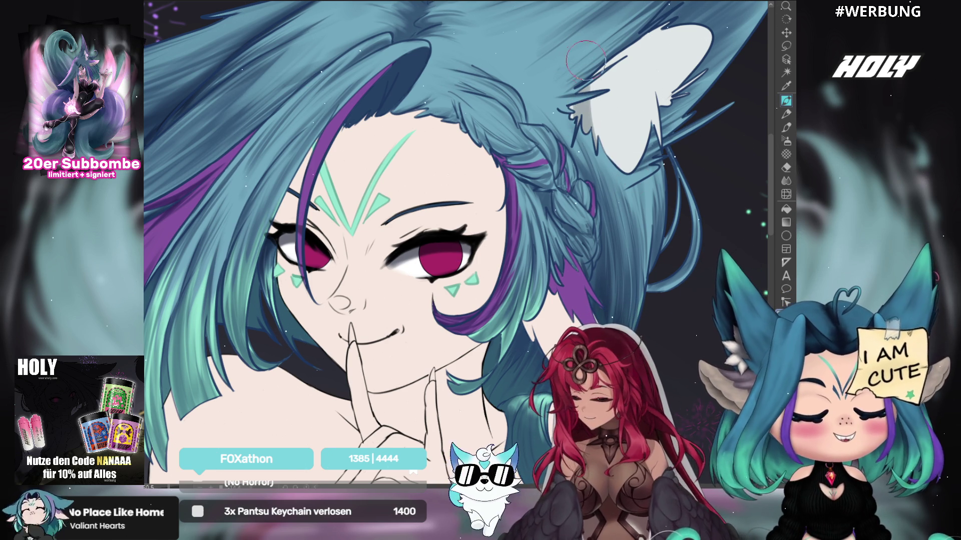
drag(595, 100, 621, 170)
drag(585, 120, 628, 178)
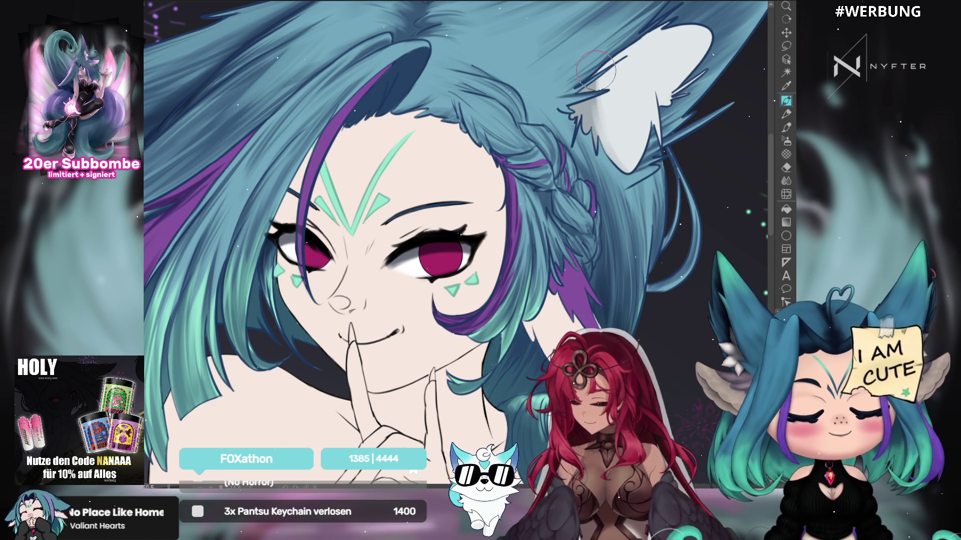
mouse_move(657, 145)
mouse_down()
mouse_move(645, 70)
mouse_move(661, 126)
mouse_move(670, 60)
mouse_move(674, 98)
mouse_move(675, 70)
mouse_move(701, 30)
mouse_move(684, 86)
mouse_move(666, 95)
mouse_move(680, 20)
mouse_move(578, 77)
mouse_move(651, 45)
mouse_move(626, 55)
mouse_move(646, 85)
mouse_move(633, 77)
mouse_move(788, 102)
mouse_up()
click(788, 102)
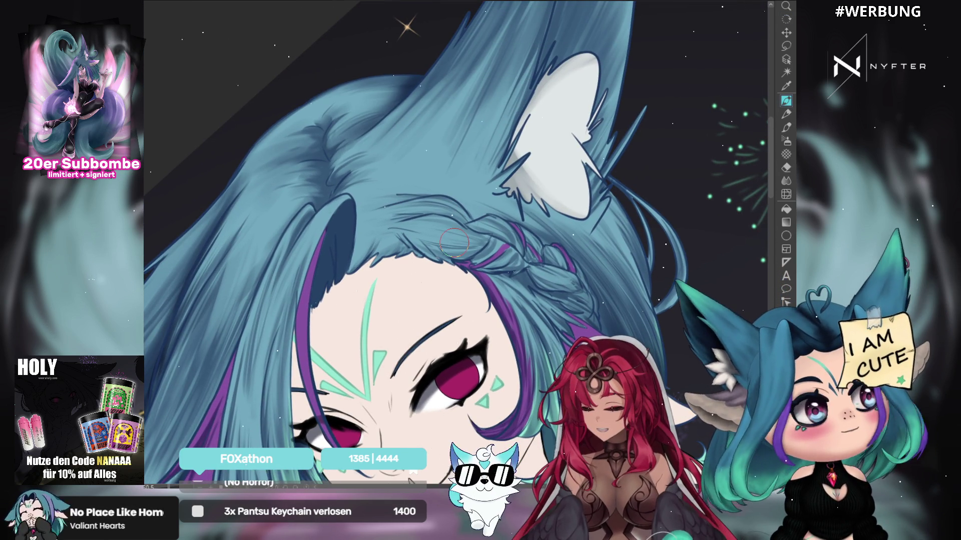
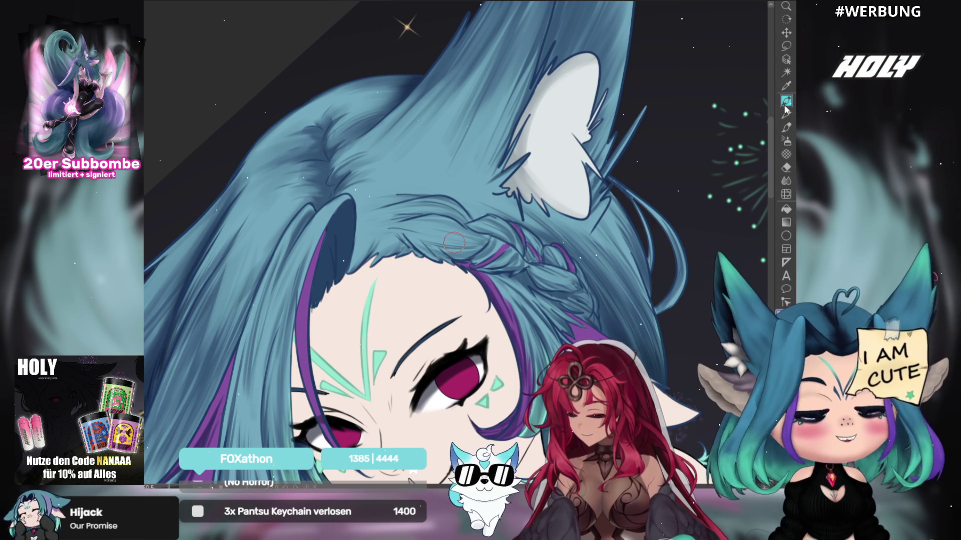
Step: Enlarge the brush twice with ], then rotate the canvas until the face is upright
key(bracketright)
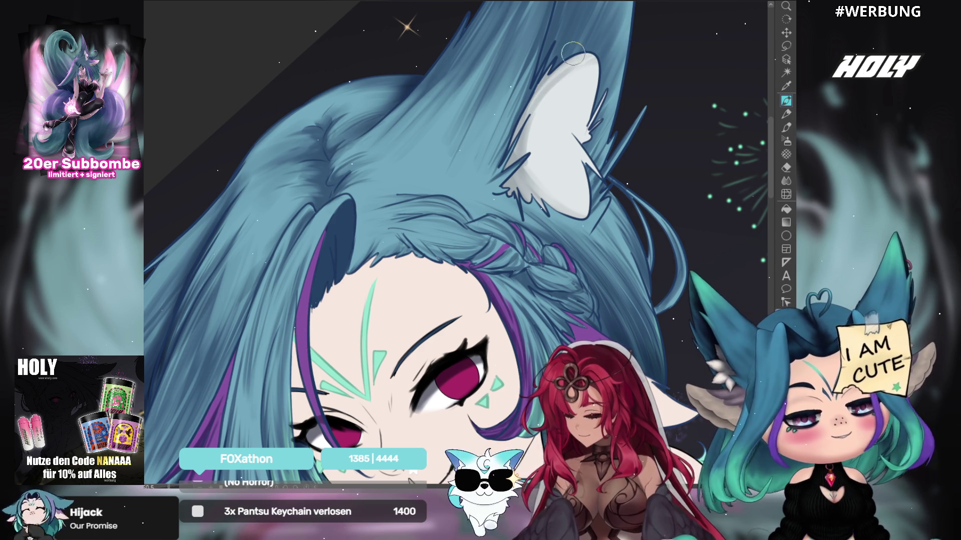
key(])
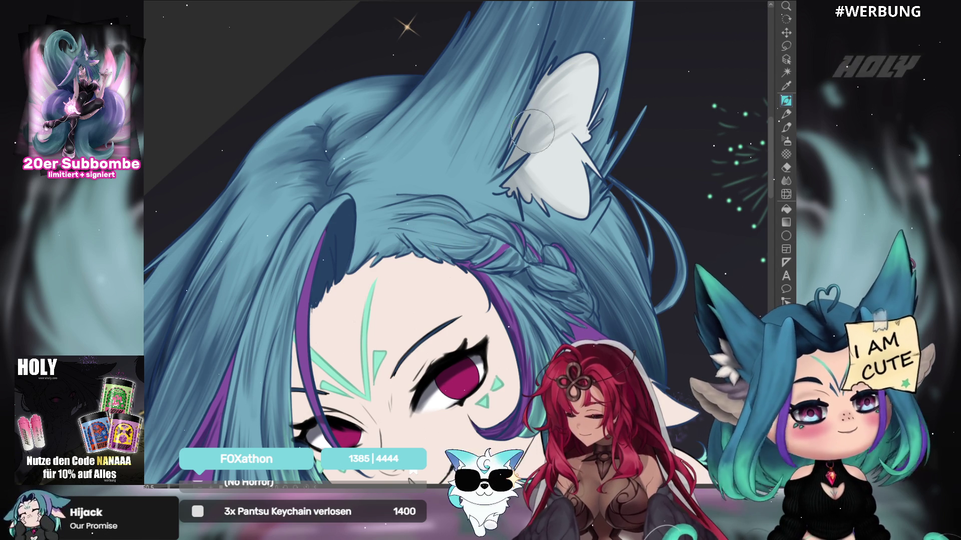
key(r)
mouse_move(525, 163)
mouse_down()
mouse_move(678, 269)
mouse_move(708, 269)
mouse_move(702, 260)
mouse_up()
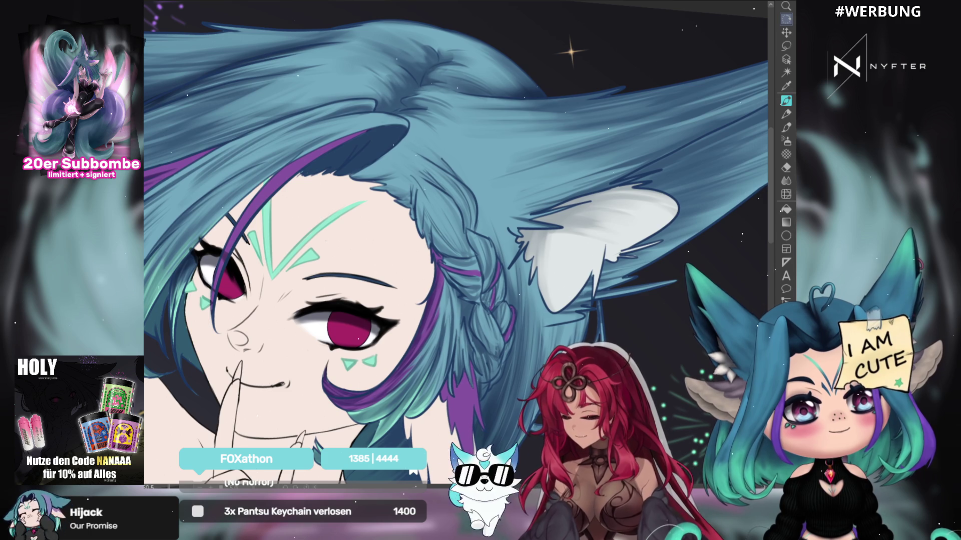
Step: Select the Brush tool and tilt and zoom the view onto the ear and braid
click(791, 101)
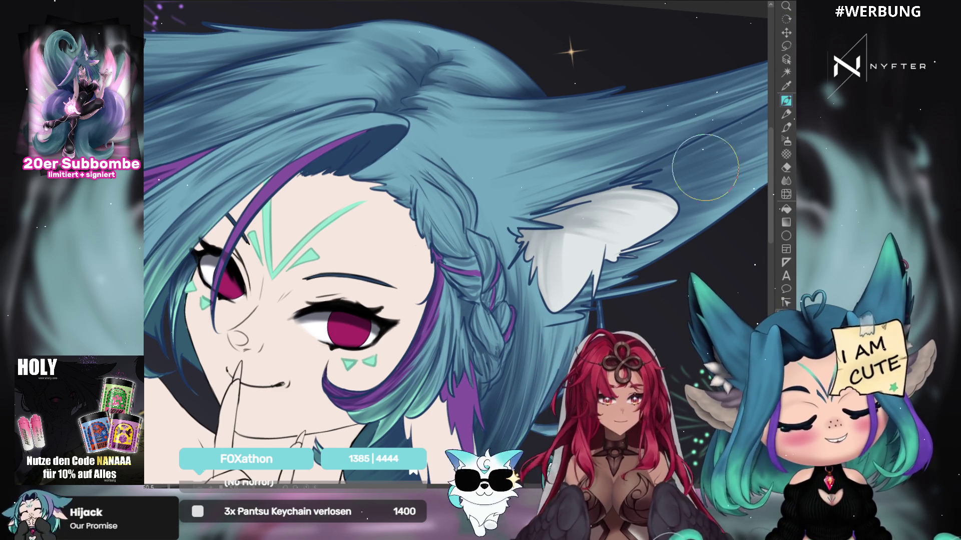
mouse_move(453, 243)
mouse_down()
mouse_move(465, 235)
mouse_move(454, 242)
mouse_up()
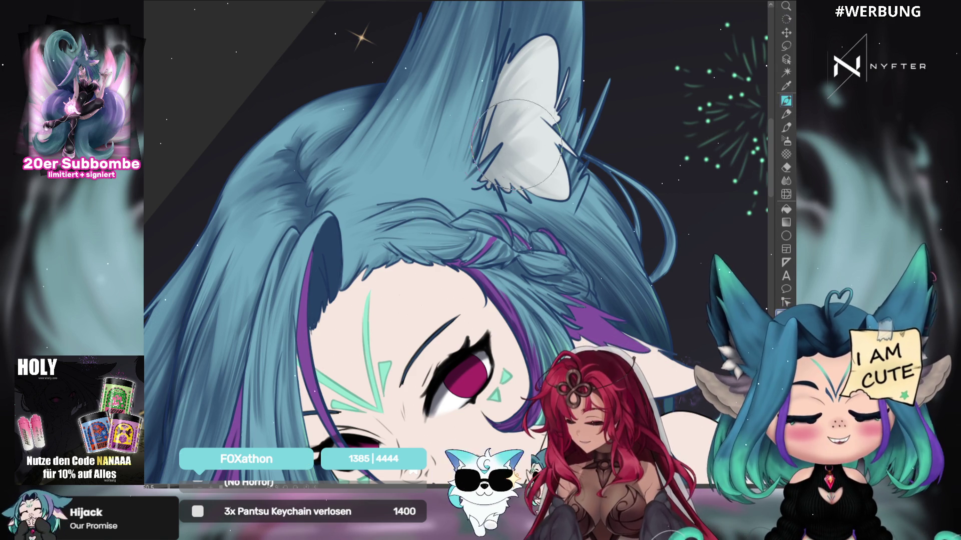
drag(504, 159, 453, 243)
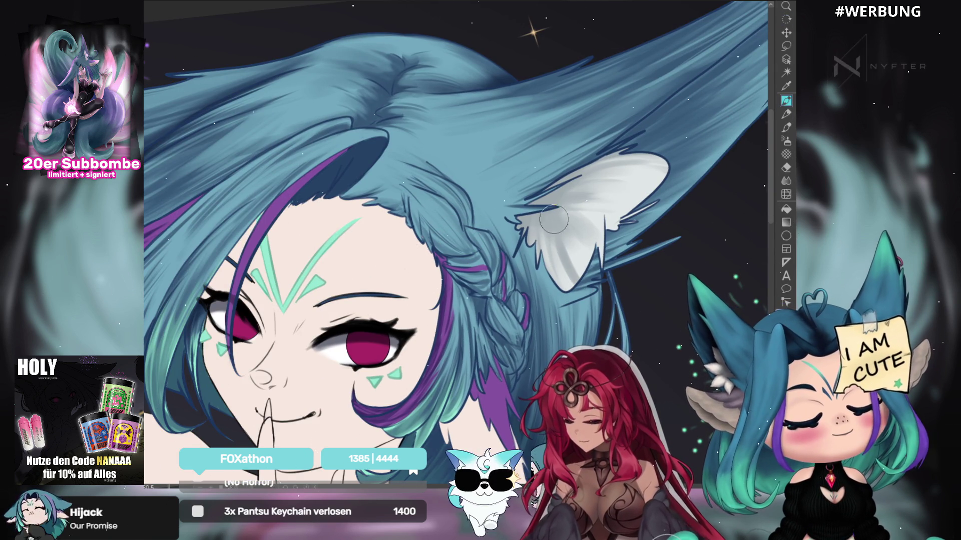
mouse_move(552, 193)
mouse_down()
mouse_move(372, 88)
mouse_move(630, 66)
mouse_up()
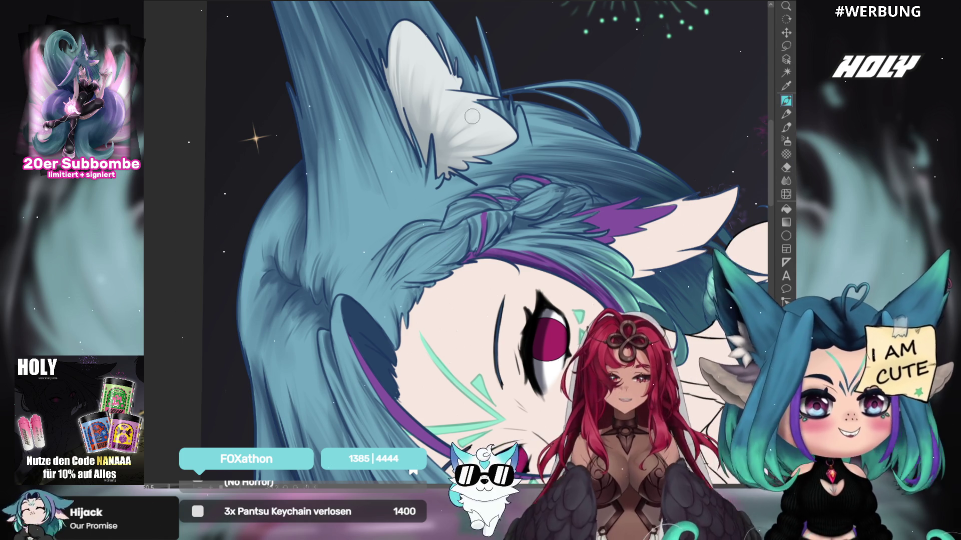
Step: Rotate the view with drags and rotation keys until the face stands upright, ear right
drag(458, 152, 425, 155)
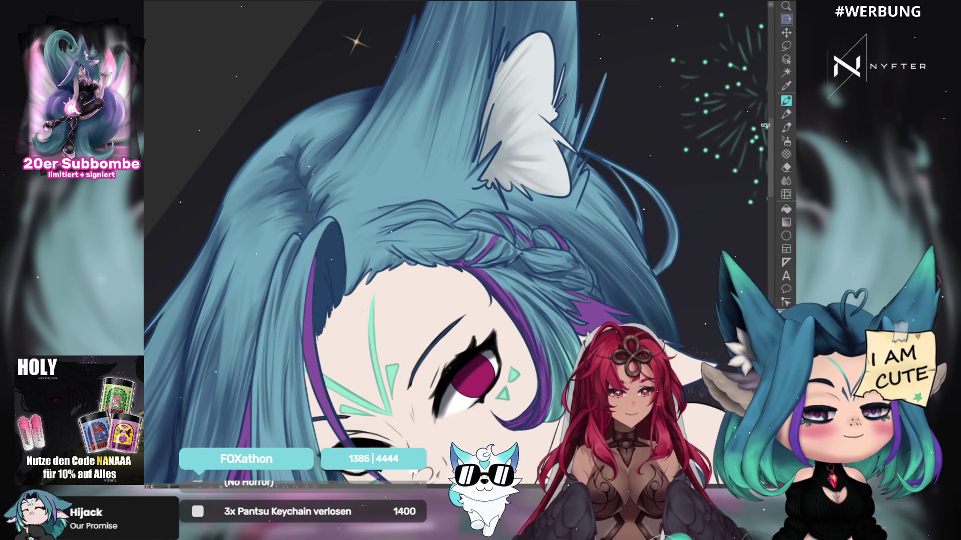
key(minus)
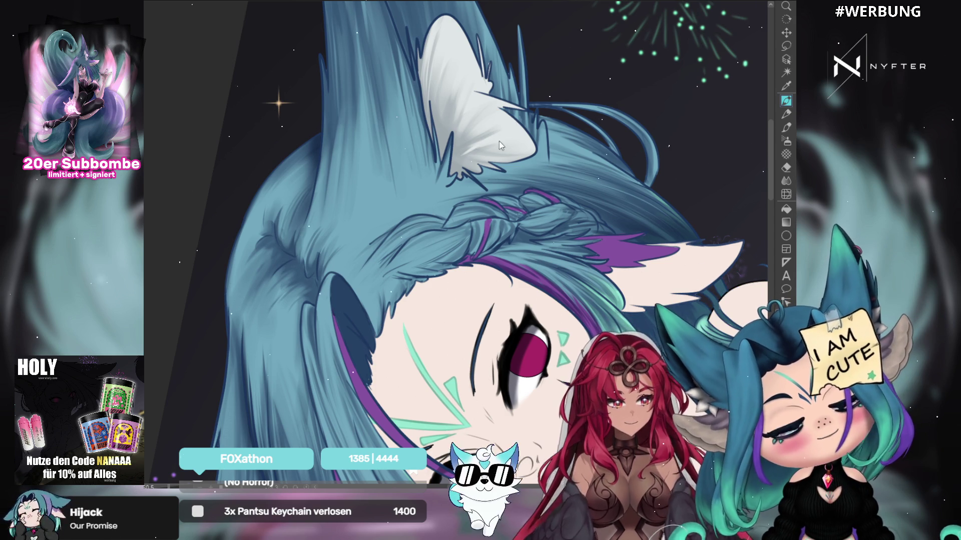
key(asciicircum)
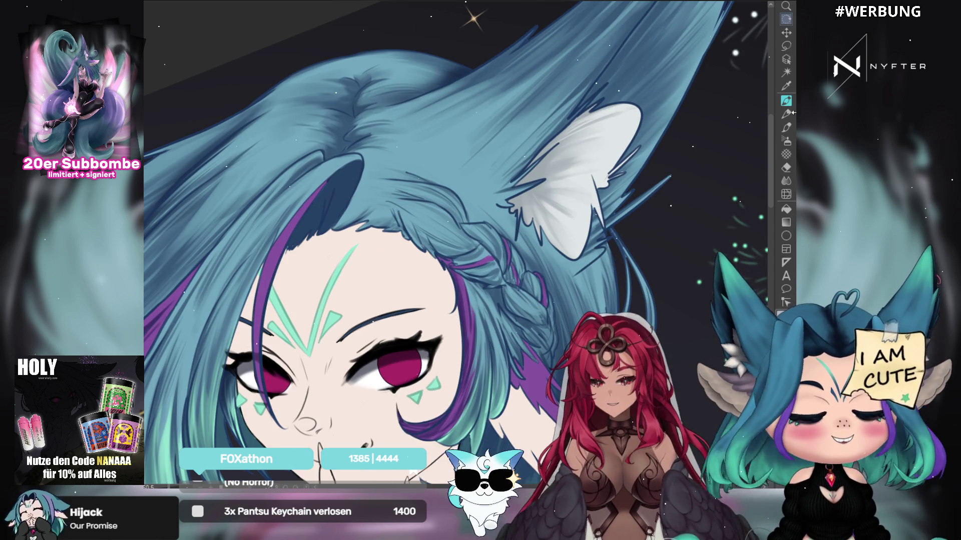
key(asciicircum)
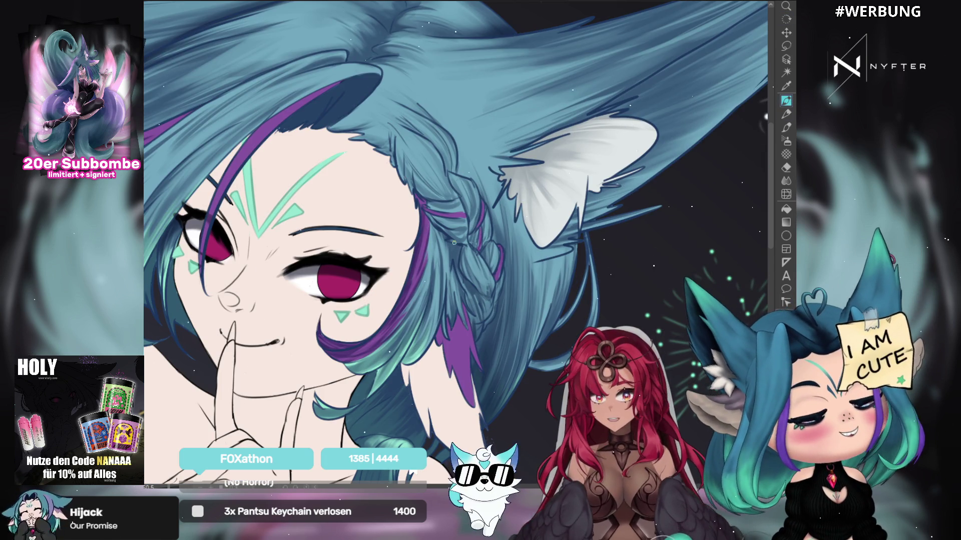
drag(557, 214, 532, 71)
drag(637, 161, 753, 116)
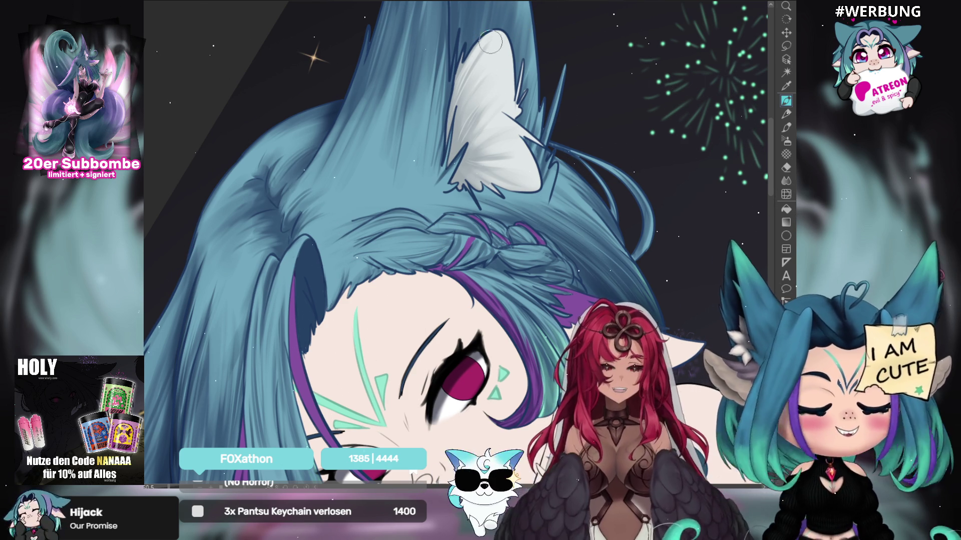
drag(681, 179, 538, 278)
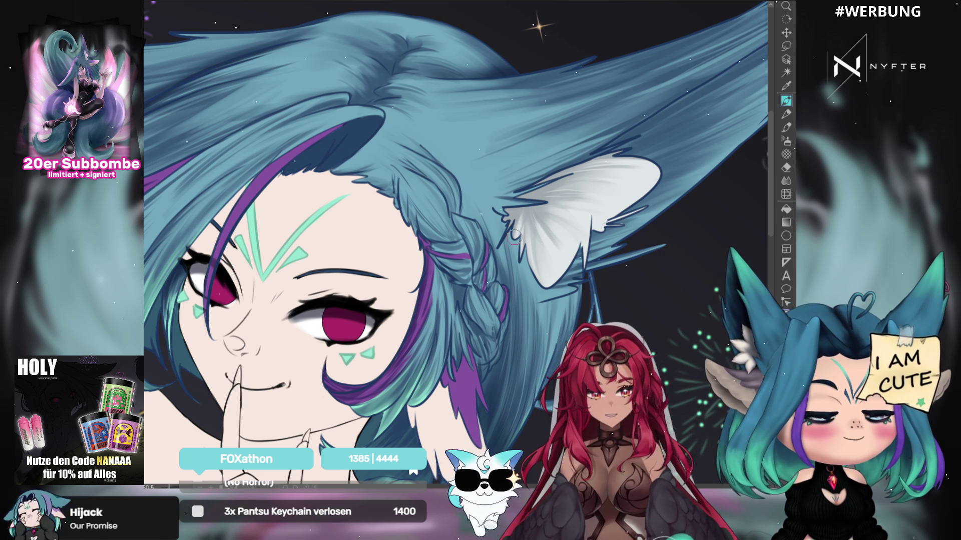
Step: Rotate the canvas about a quarter turn so the ear points up above the braid
drag(514, 211, 600, 125)
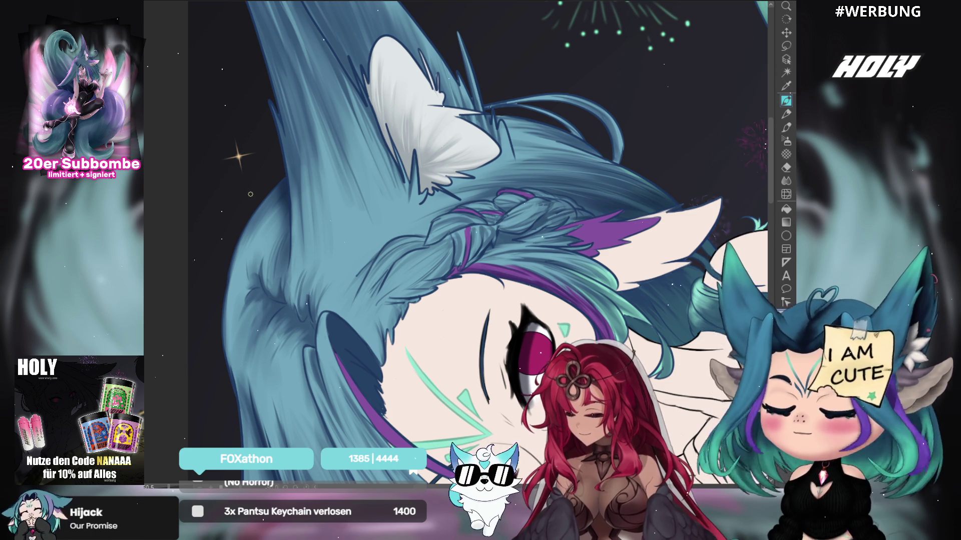
drag(250, 194, 265, 126)
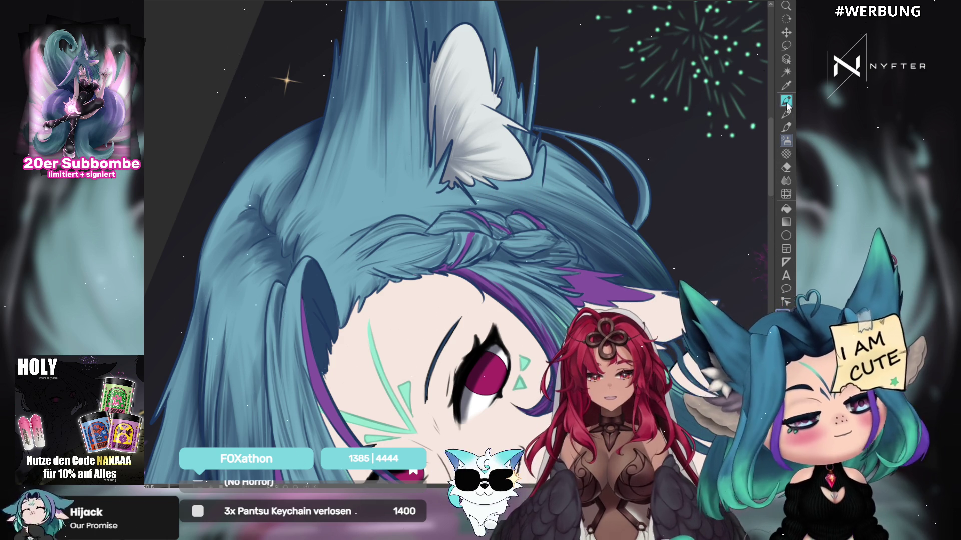
drag(530, 242, 548, 243)
key(r)
mouse_move(662, 223)
mouse_down()
mouse_move(664, 212)
mouse_move(635, 240)
mouse_move(661, 206)
mouse_move(654, 225)
mouse_move(616, 235)
mouse_up()
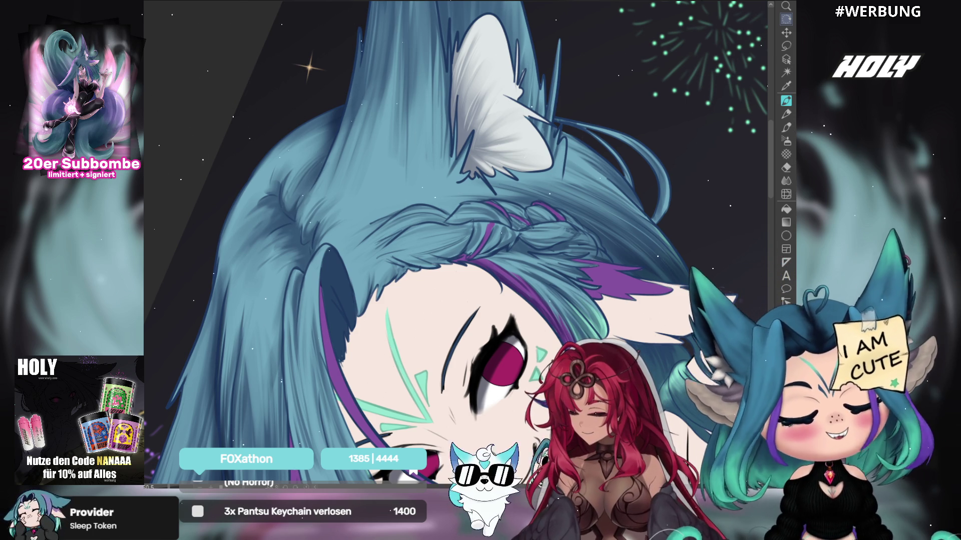
drag(499, 70, 514, 101)
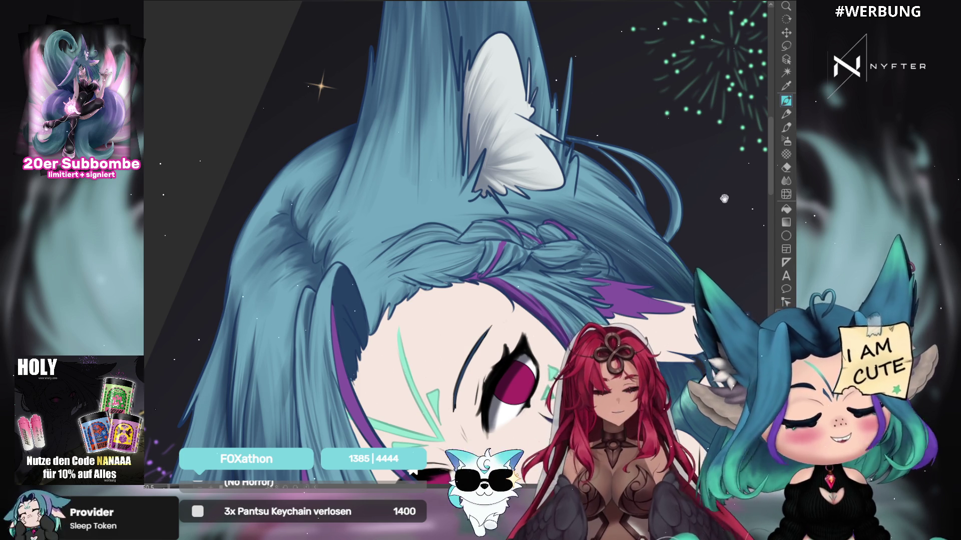
Step: Tilt the view slightly clockwise, zoom out, and pan to the lower hair and moon
scroll(538, 155, up, 1)
mouse_move(537, 156)
mouse_down()
mouse_move(706, 208)
mouse_move(665, 221)
mouse_up()
scroll(603, 228, up, 1)
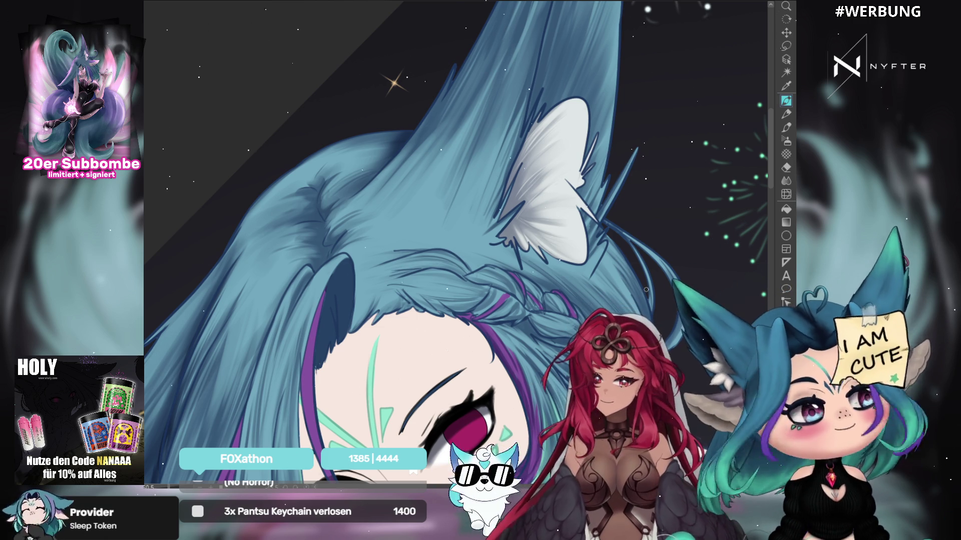
scroll(179, 219, down, 5)
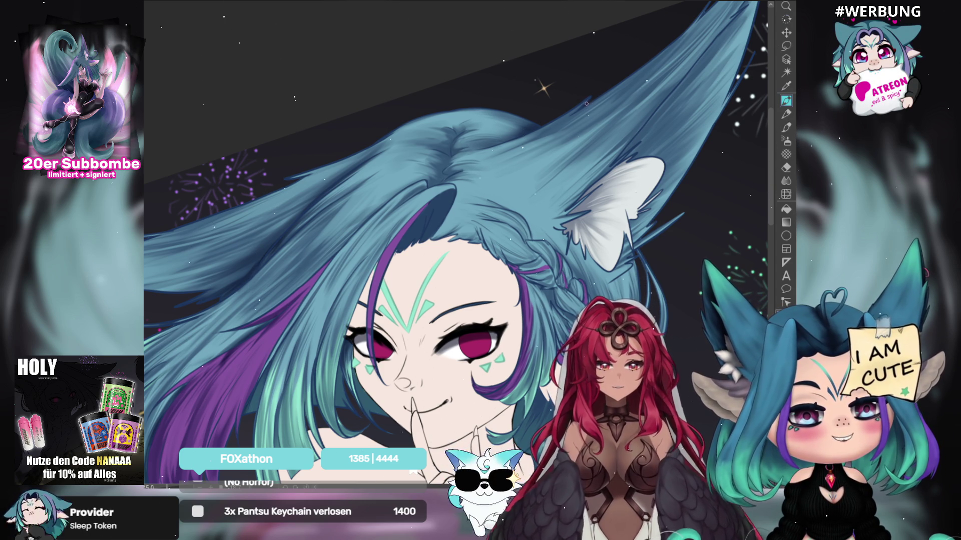
drag(589, 101, 610, 63)
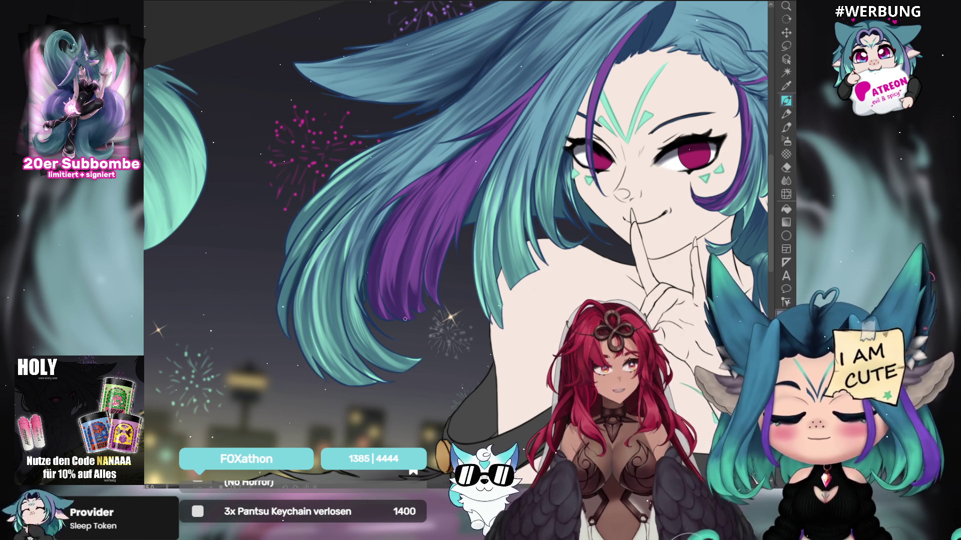
Step: Center the face and shoulders, zoom out, and flip the view horizontally with H
drag(722, 326, 556, 333)
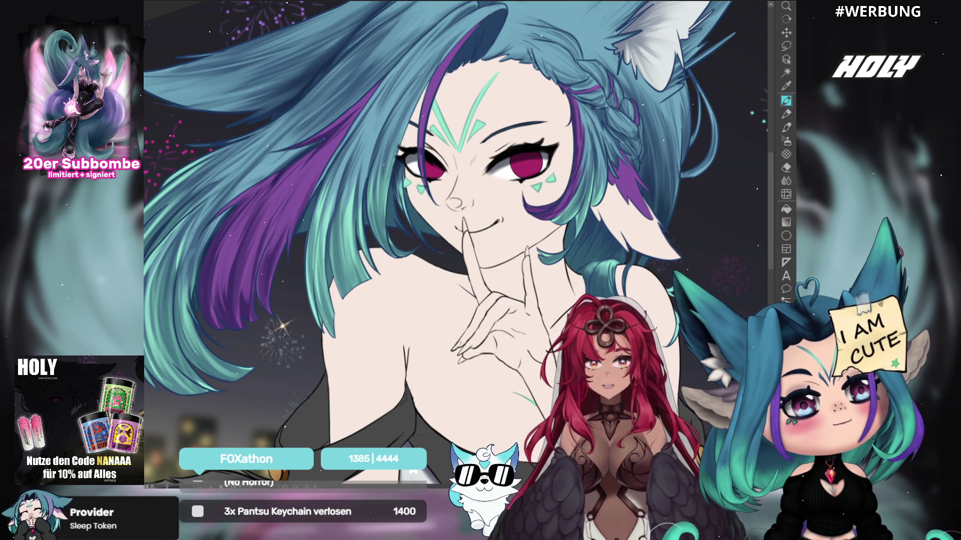
drag(571, 296, 509, 313)
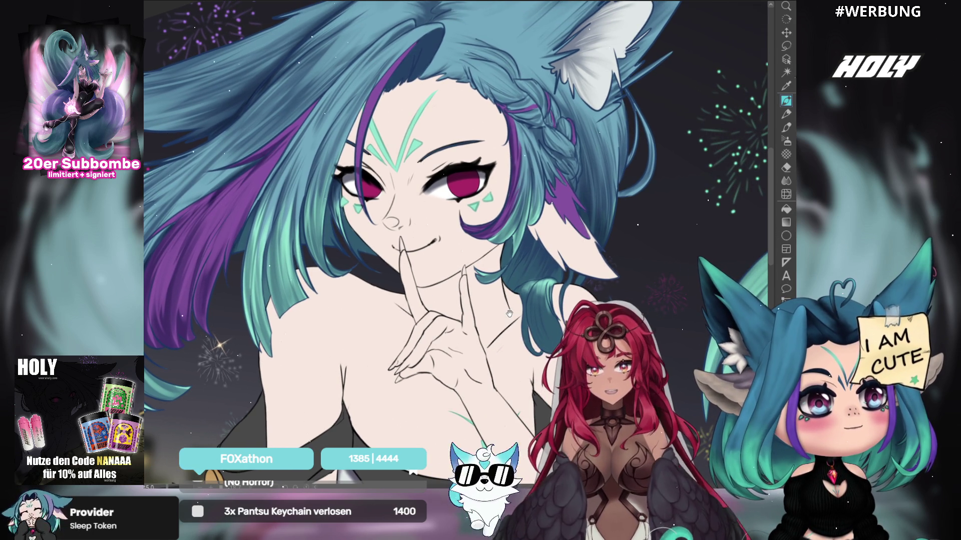
scroll(528, 264, down, 2)
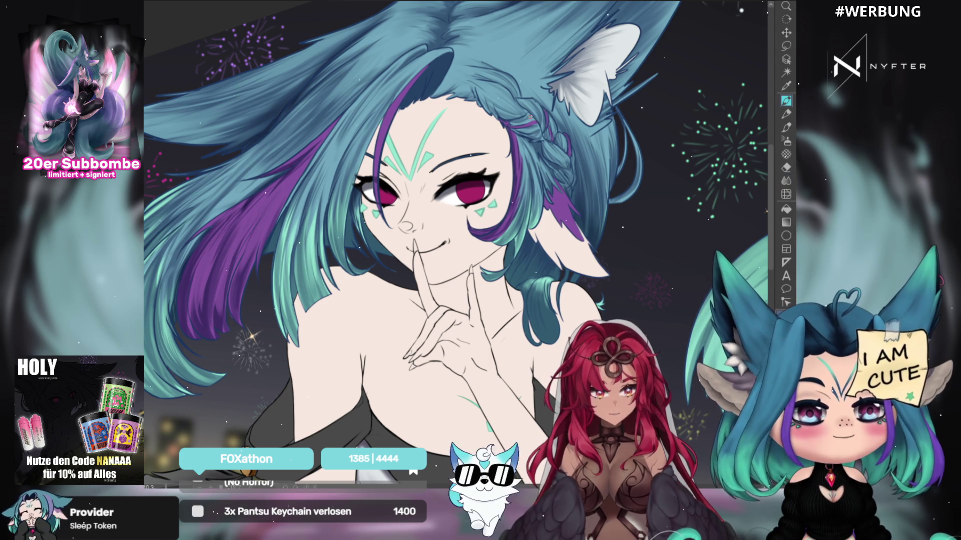
key(h)
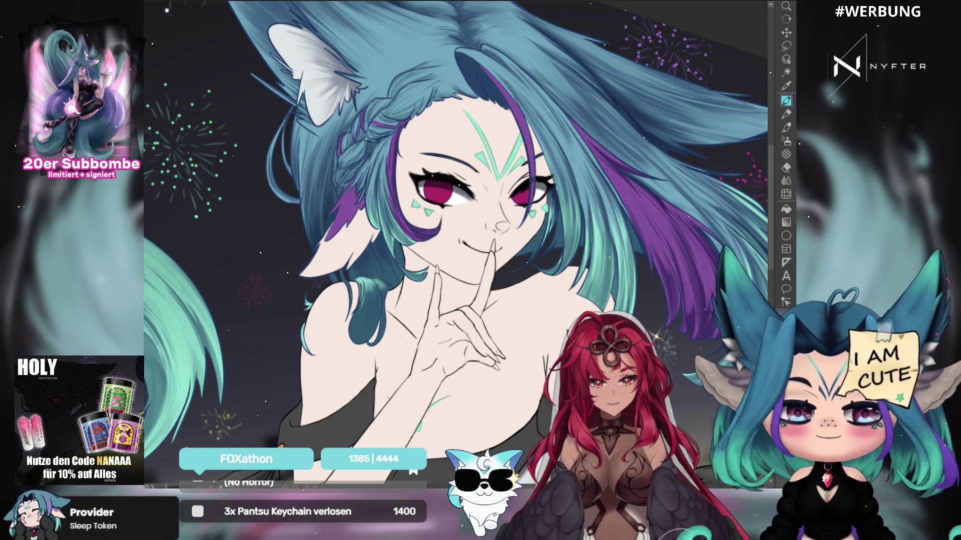
key(h)
key(h)
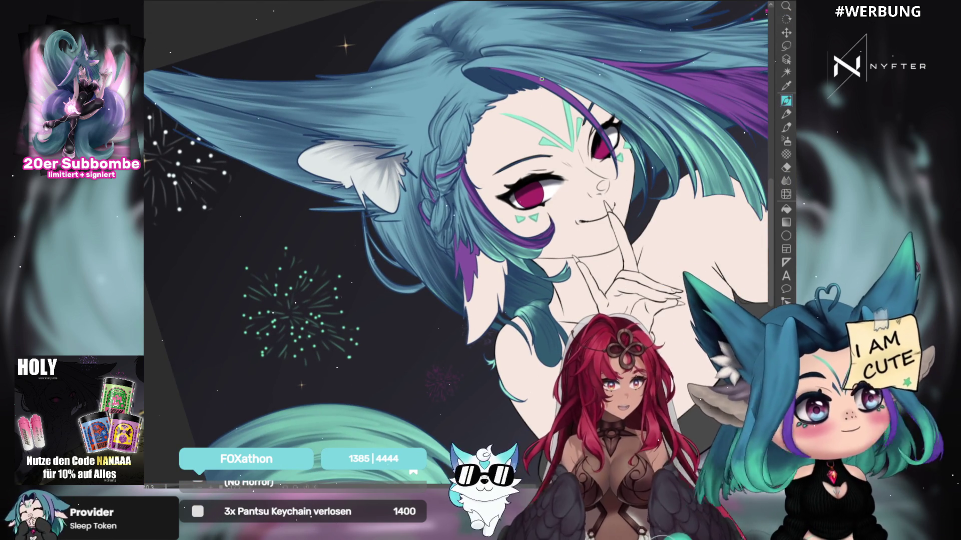